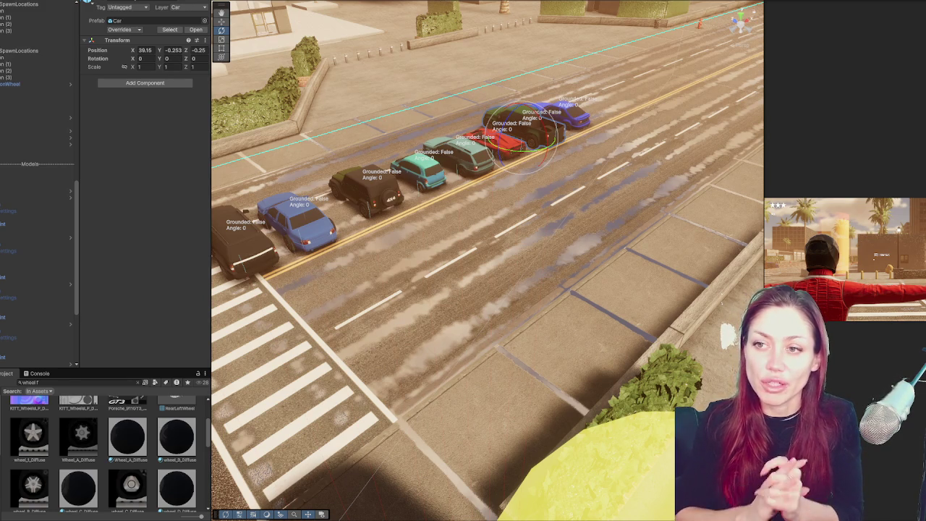
Focus on the black car's front-left wheel and inspect its two rim meshes and tyre mesh.
{"action": "double_click", "coordinate": [36, 155]}
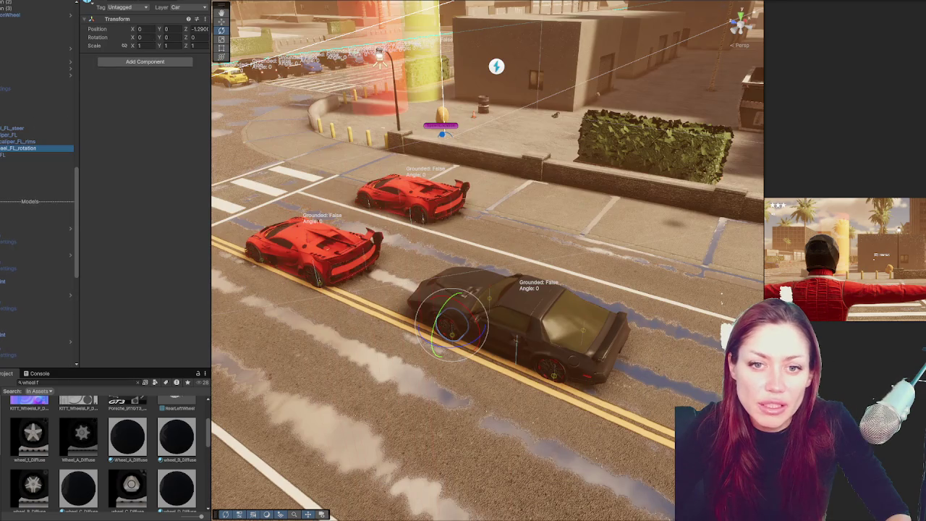
{"action": "key", "text": "Right"}
{"action": "key", "text": "Down"}
{"action": "left_click", "coordinate": [2, 171]}
{"action": "left_click", "coordinate": [9, 175]}
{"action": "left_click", "coordinate": [11, 181]}
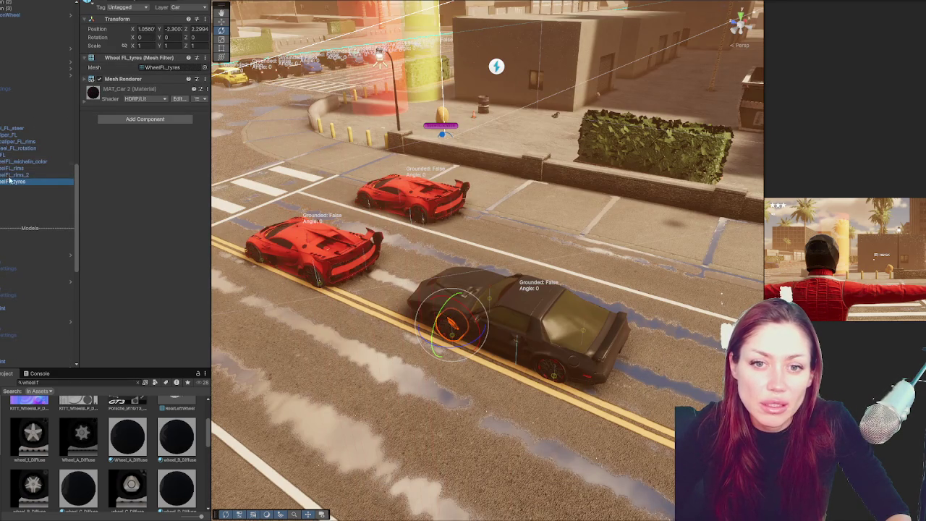
Select a car's Logic object and expand its Car Controller Superb (Script) settings.
{"action": "left_click", "coordinate": [317, 287]}
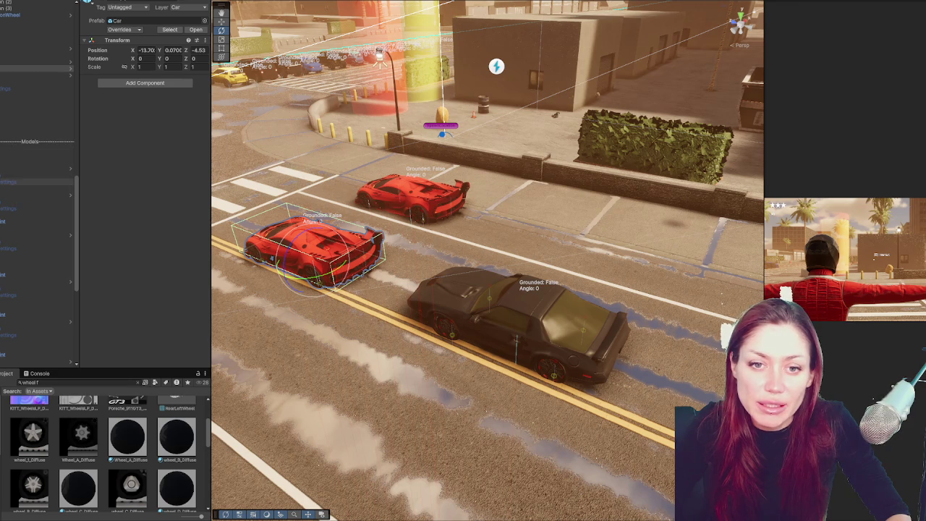
{"action": "left_click", "coordinate": [37, 169]}
{"action": "left_click", "coordinate": [36, 188]}
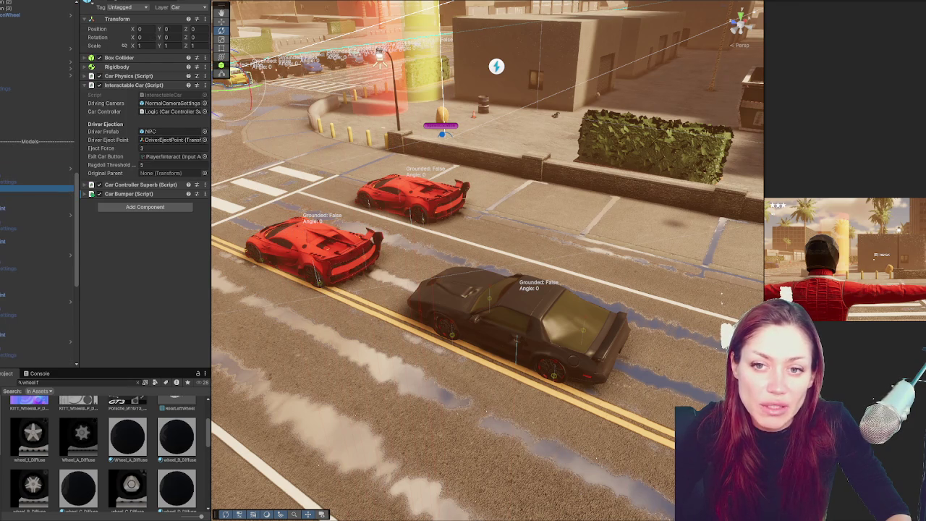
{"action": "left_click", "coordinate": [121, 186]}
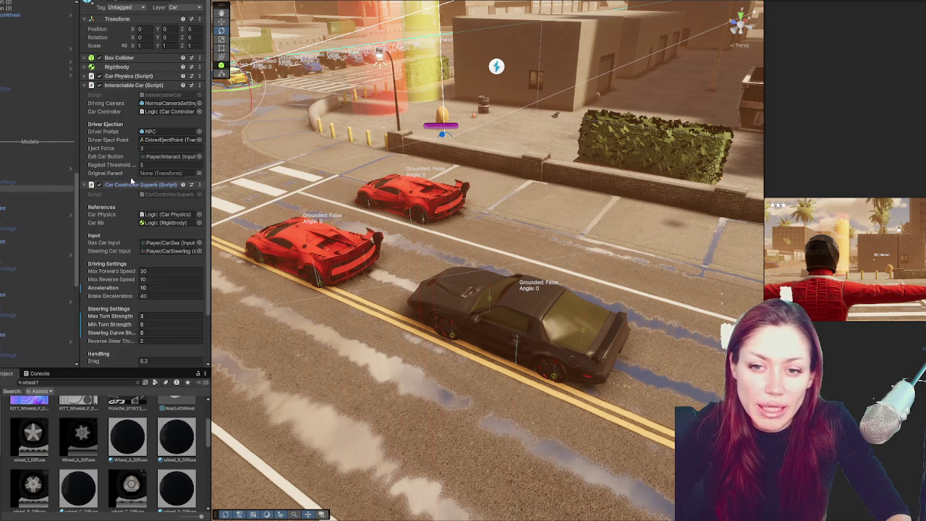
{"action": "scroll", "coordinate": [132, 181], "scroll_direction": "down", "scroll_amount": 2}
Ping the controller's Car Cam, steering input action, Car Rb and Driver Eject Point references.
{"action": "left_click", "coordinate": [147, 333]}
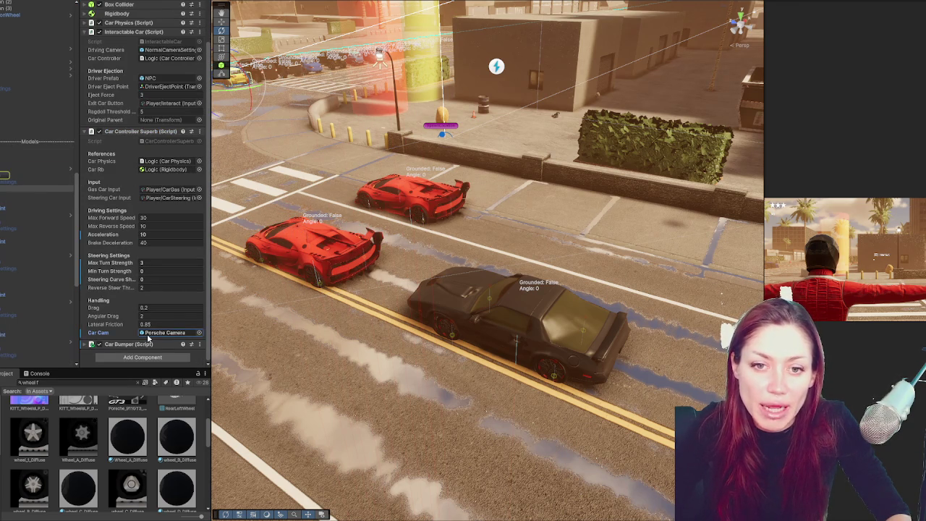
{"action": "left_click", "coordinate": [154, 198]}
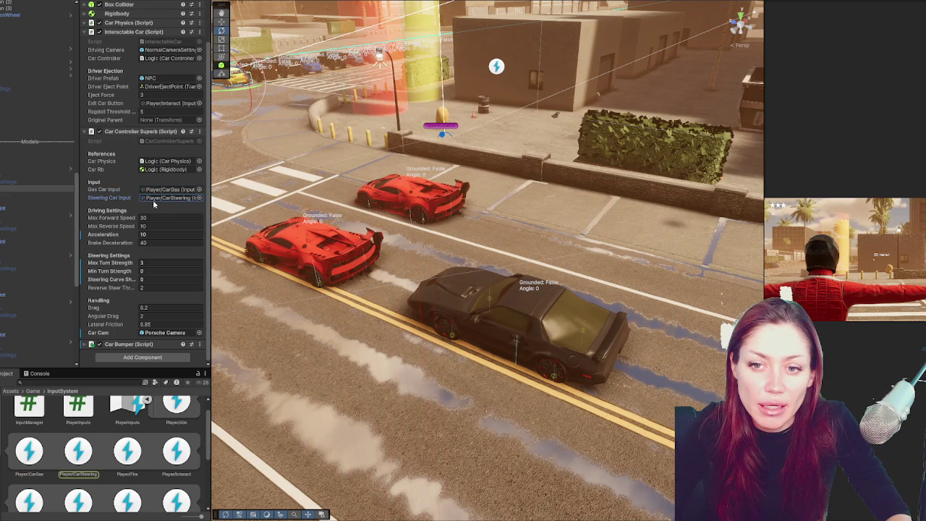
{"action": "left_click", "coordinate": [163, 171]}
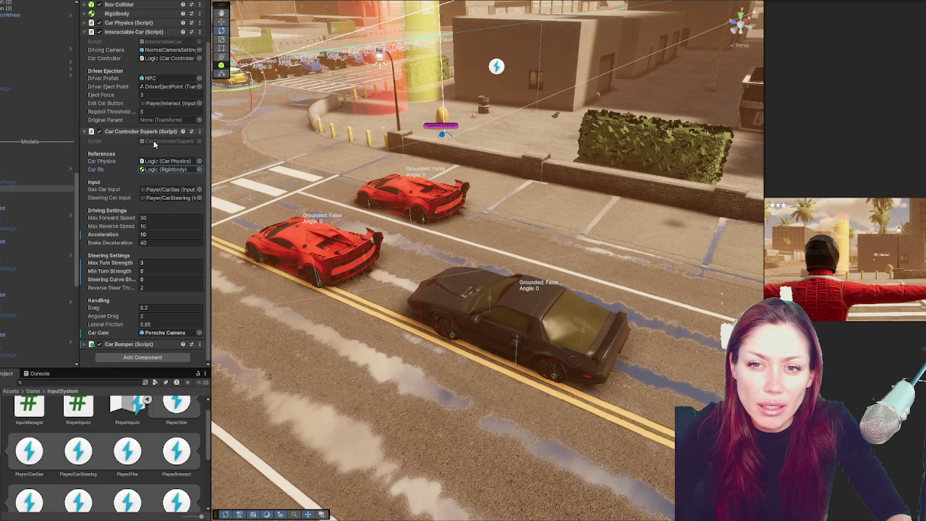
{"action": "left_click", "coordinate": [156, 88]}
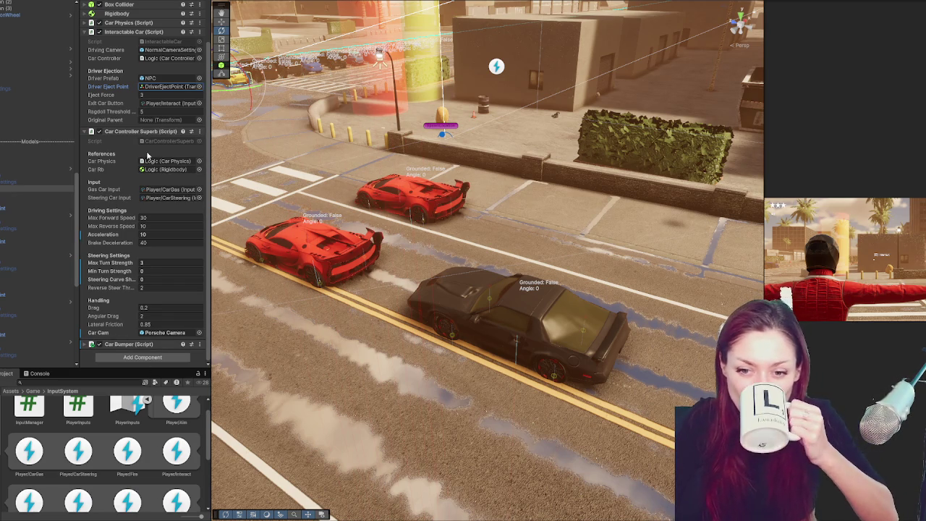
{"action": "left_click", "coordinate": [155, 103]}
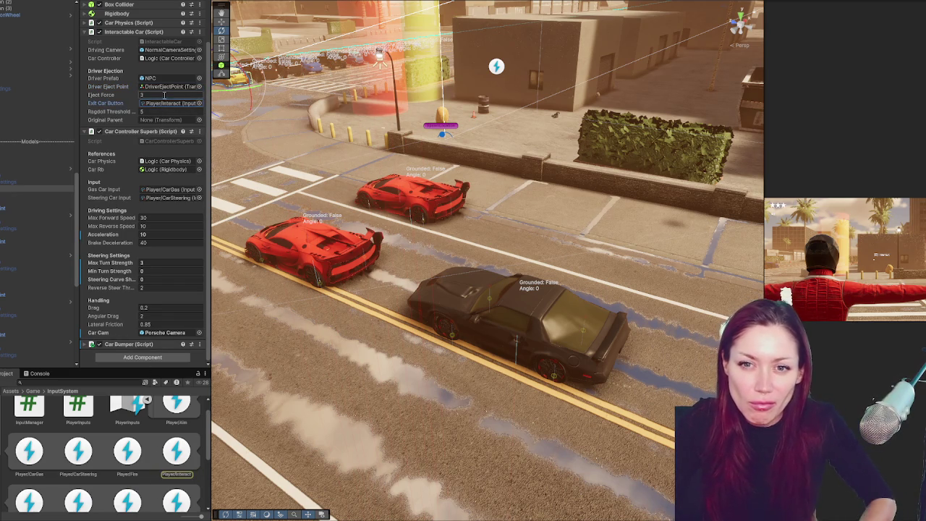
Ping the Interactable Car references: Original Parent, Car Controller, NPC driver, Driver Eject Point, exit input.
{"action": "left_click", "coordinate": [147, 120]}
{"action": "left_click", "coordinate": [158, 59]}
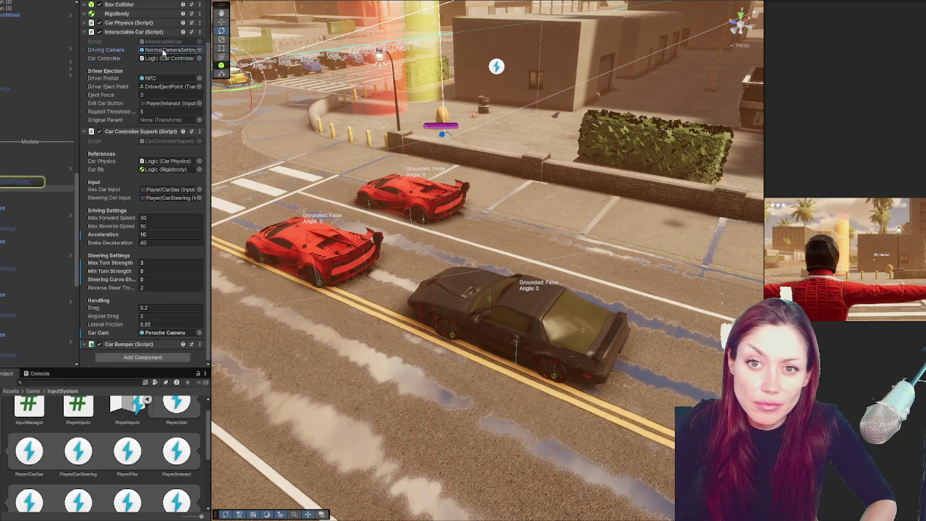
{"action": "left_click", "coordinate": [156, 79]}
{"action": "left_click", "coordinate": [157, 87]}
{"action": "left_click", "coordinate": [158, 103]}
{"action": "left_click", "coordinate": [160, 120]}
Select another Car prefab's Logic object and scroll through its controller scripts.
{"action": "left_click", "coordinate": [8, 219]}
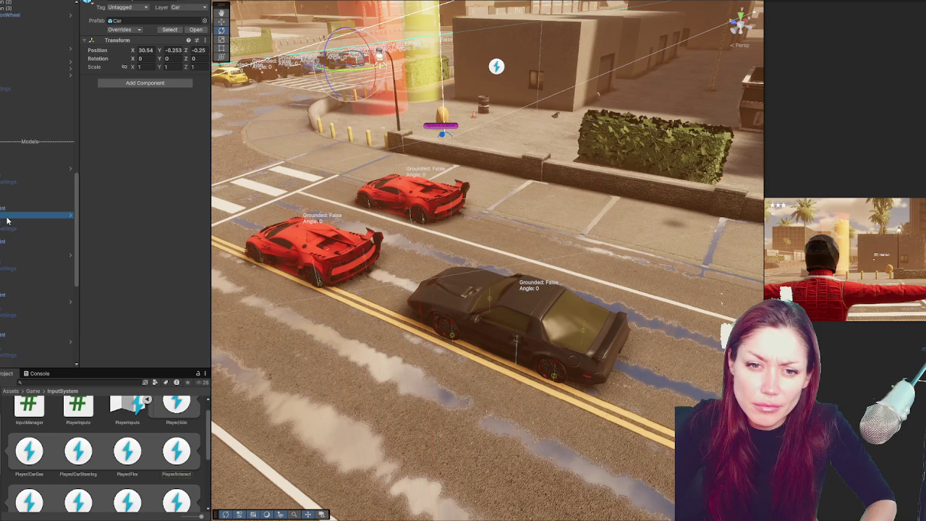
{"action": "left_click", "coordinate": [7, 235]}
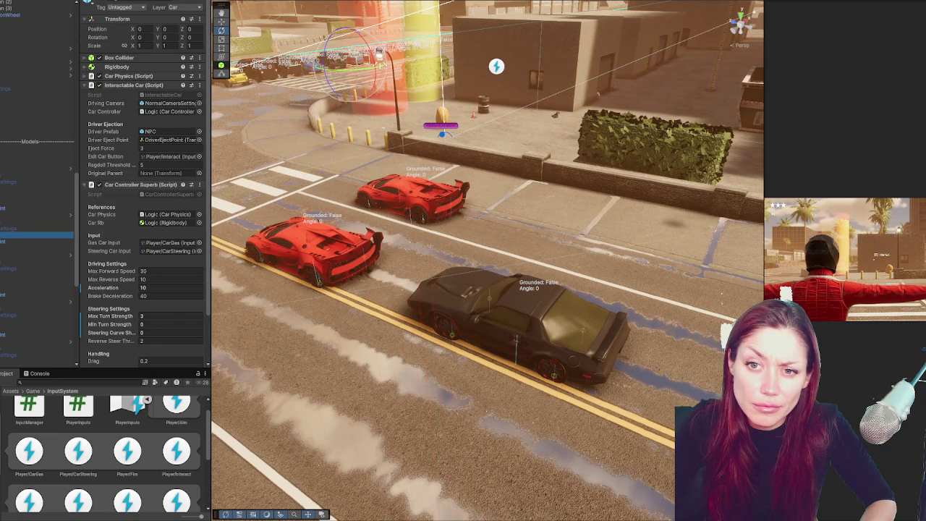
{"action": "scroll", "coordinate": [141, 137], "scroll_direction": "down", "scroll_amount": 2}
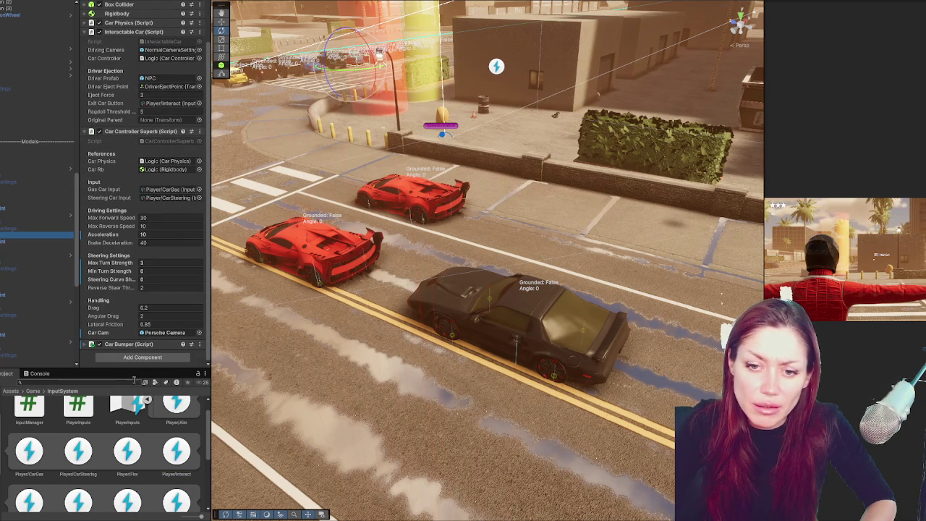
{"action": "scroll", "coordinate": [137, 242], "scroll_direction": "up", "scroll_amount": 1}
{"action": "scroll", "coordinate": [130, 73], "scroll_direction": "up", "scroll_amount": 1}
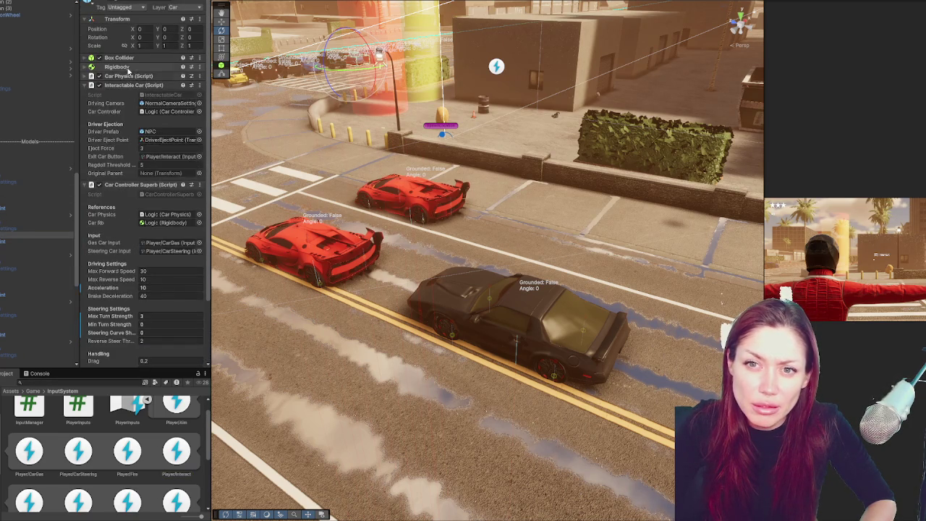
Assign Wheel_C through Wheel_C003 to the Car Physics wheels, then move the teal car beside the crosswalk.
{"action": "left_click", "coordinate": [124, 76]}
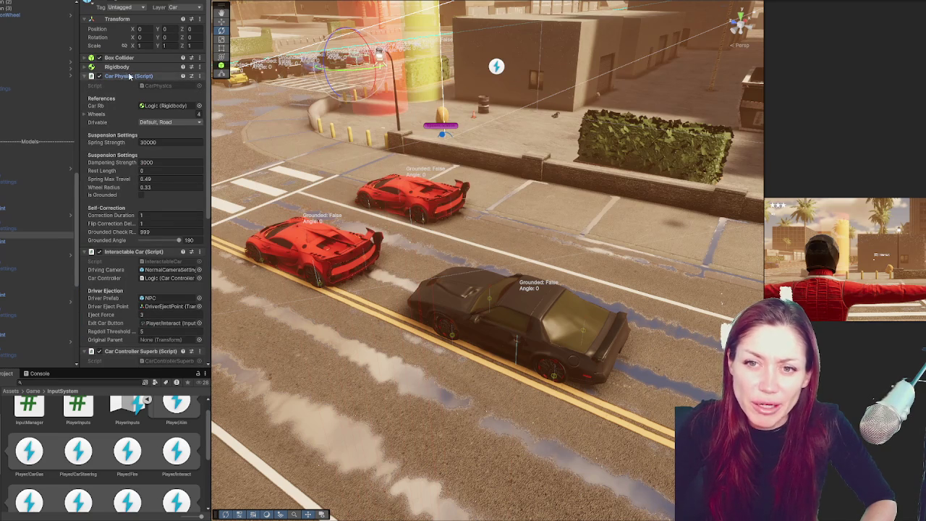
{"action": "left_click", "coordinate": [98, 114]}
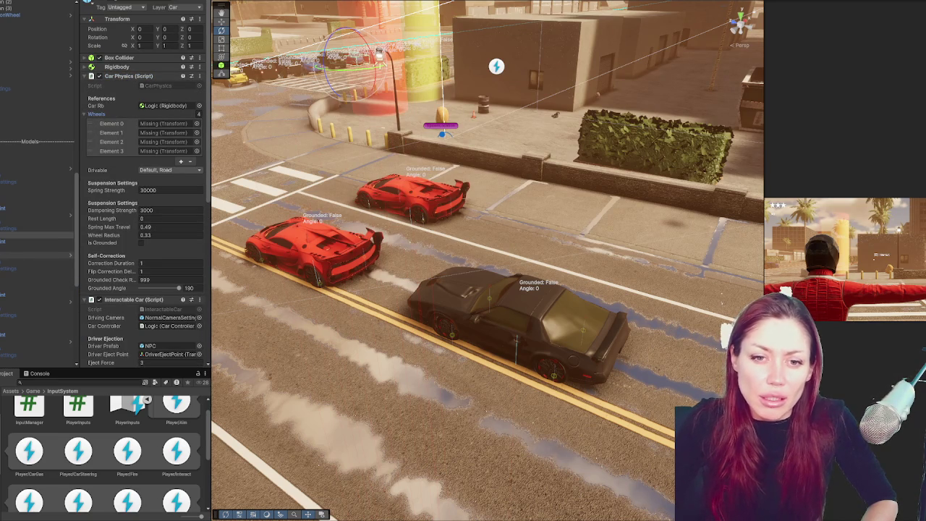
{"action": "left_click", "coordinate": [36, 235]}
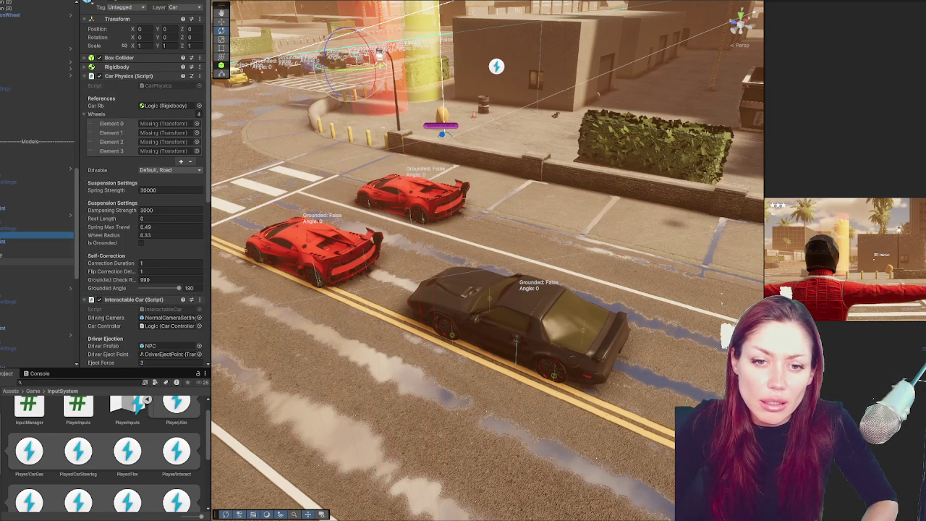
{"action": "mouse_move", "coordinate": [37, 235]}
{"action": "left_mouse_down"}
{"action": "mouse_move", "coordinate": [66, 224]}
{"action": "mouse_move", "coordinate": [167, 124]}
{"action": "left_mouse_up"}
{"action": "left_click_drag", "start_coordinate": [36, 265], "coordinate": [167, 133]}
{"action": "mouse_move", "coordinate": [36, 275]}
{"action": "left_mouse_down"}
{"action": "mouse_move", "coordinate": [167, 142]}
{"action": "mouse_move", "coordinate": [22, 278]}
{"action": "mouse_move", "coordinate": [166, 151]}
{"action": "left_mouse_up"}
{"action": "double_click", "coordinate": [36, 215]}
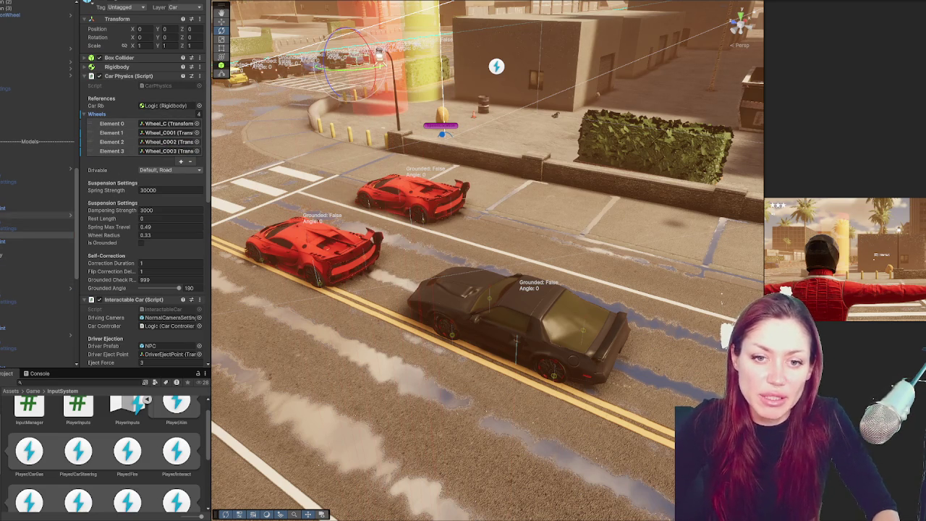
{"action": "mouse_move", "coordinate": [409, 119]}
{"action": "left_mouse_down"}
{"action": "mouse_move", "coordinate": [261, 163]}
{"action": "mouse_move", "coordinate": [496, 222]}
{"action": "mouse_move", "coordinate": [378, 266]}
{"action": "left_mouse_up"}
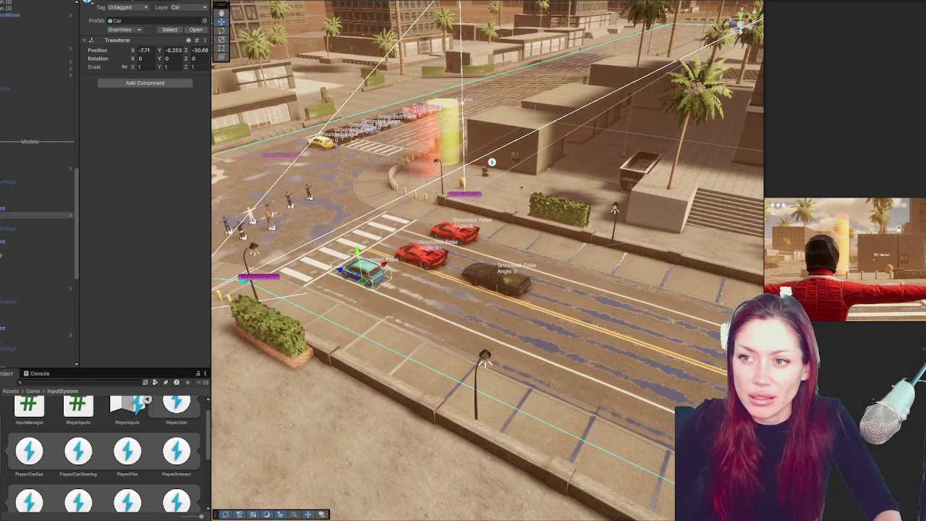
Play-test with a wider Game view, walking the character to the teal car, then pause and reselect the car.
{"action": "key", "text": "ctrl+p"}
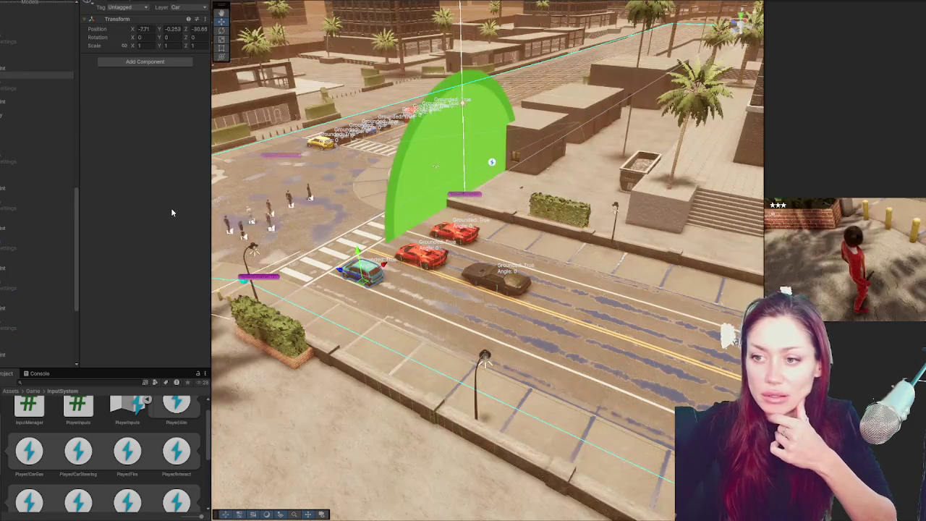
{"action": "left_click_drag", "start_coordinate": [764, 245], "coordinate": [481, 245]}
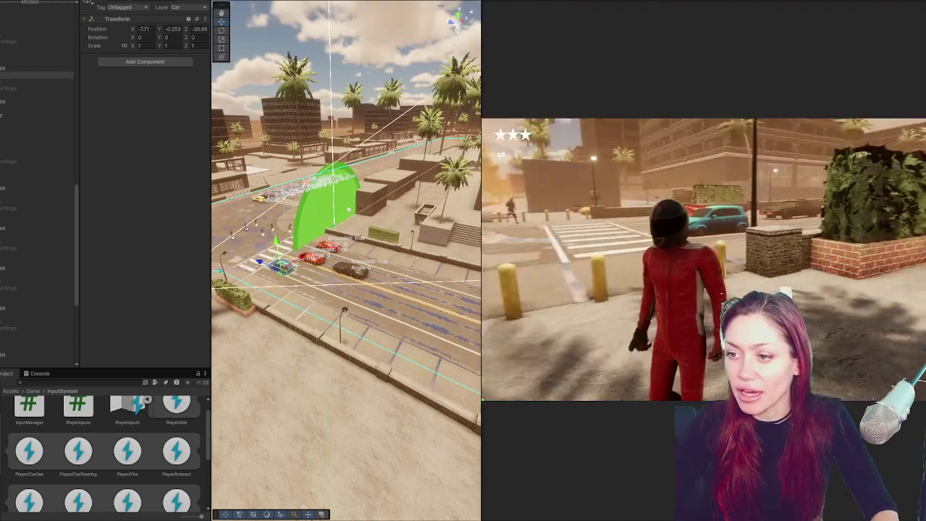
{"action": "key", "text": "w"}
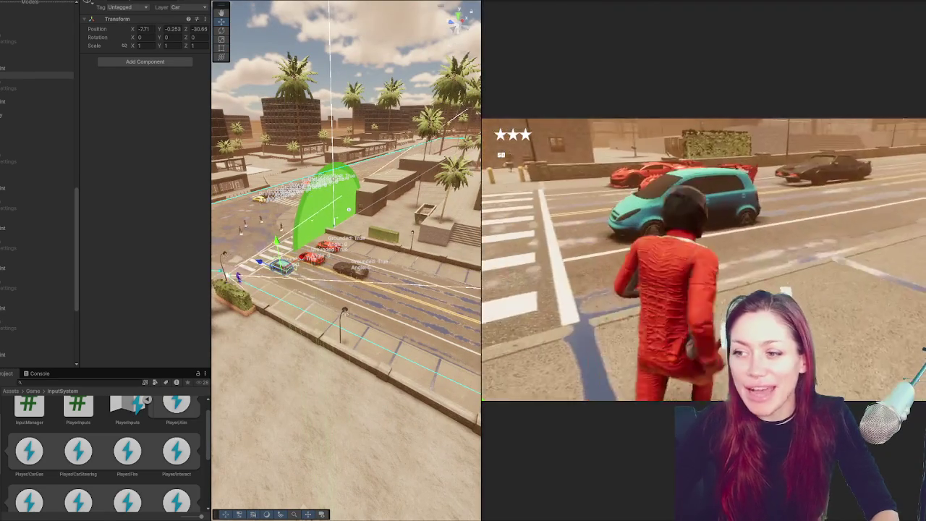
{"action": "key", "text": "w"}
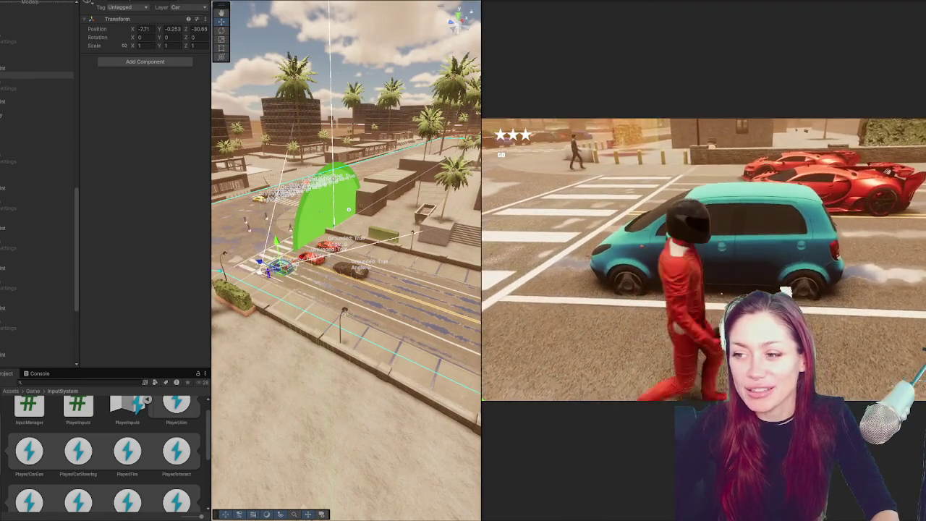
{"action": "key", "text": "w"}
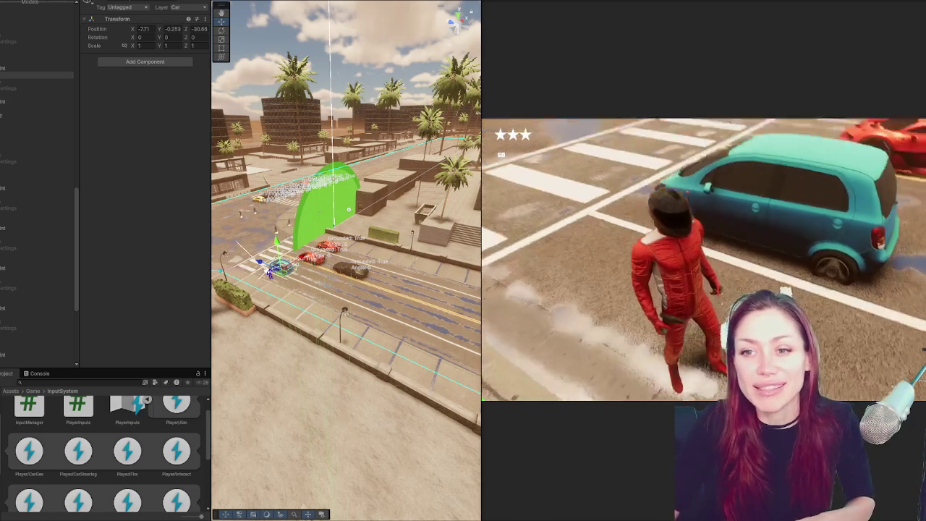
{"action": "key", "text": "w"}
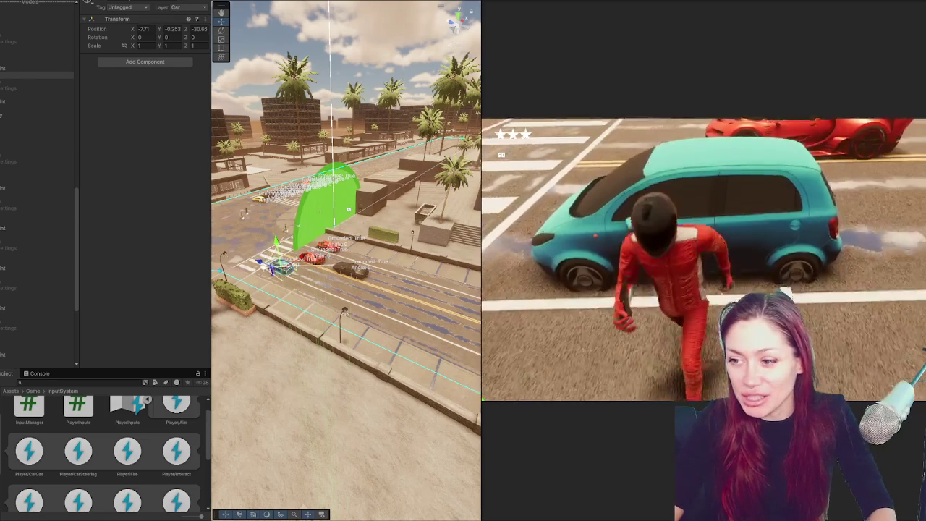
{"action": "key", "text": "w"}
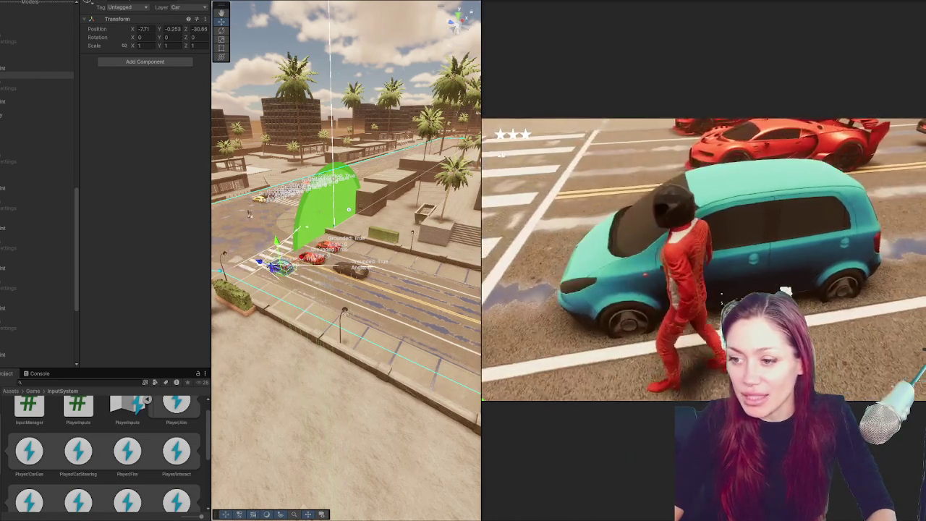
{"action": "key", "text": "Escape"}
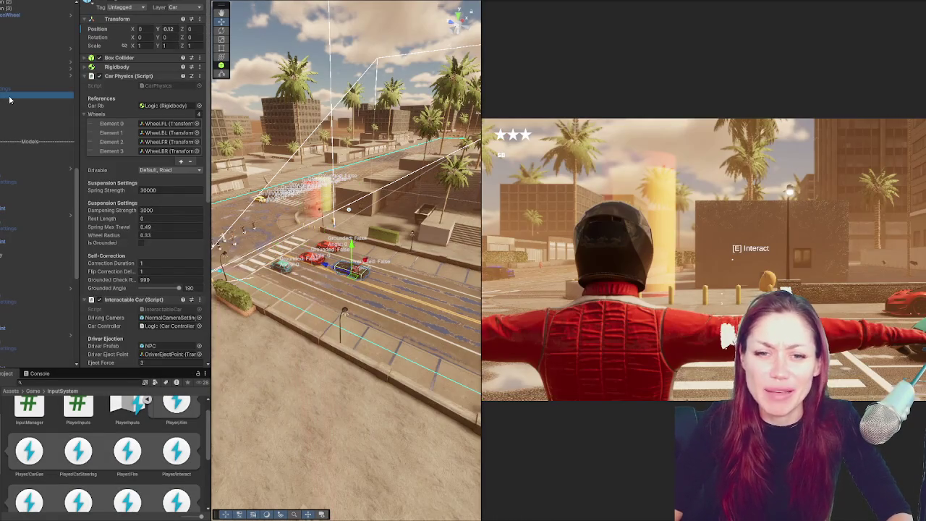
{"action": "left_click", "coordinate": [20, 197]}
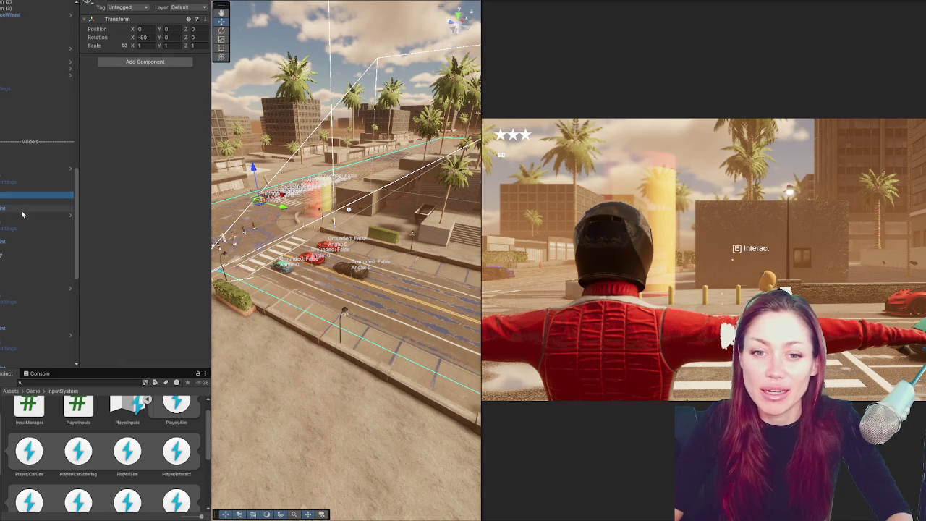
Expand the teal car and inspect one of its wheel parts, leaving the rigging menu unchanged.
{"action": "key", "text": "Right"}
{"action": "left_click", "coordinate": [25, 208]}
{"action": "left_click", "coordinate": [65, 1]}
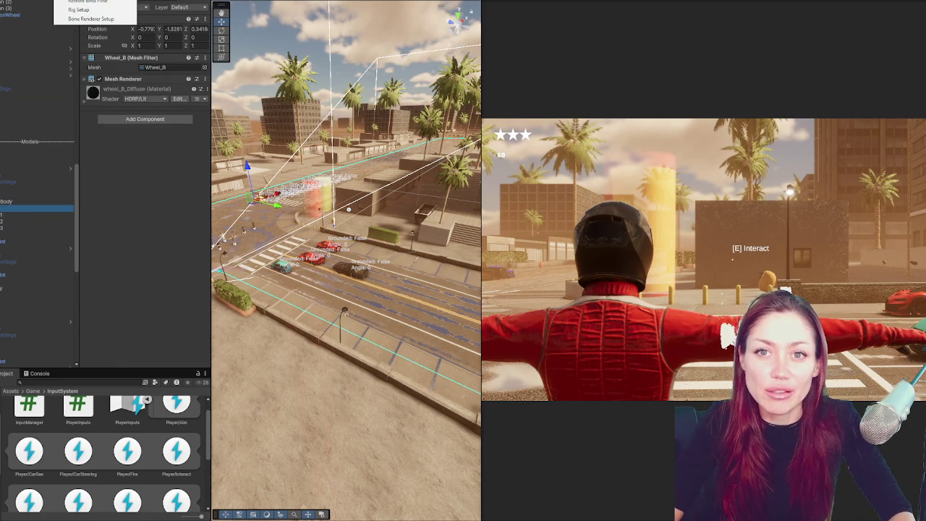
{"action": "left_click", "coordinate": [87, 2]}
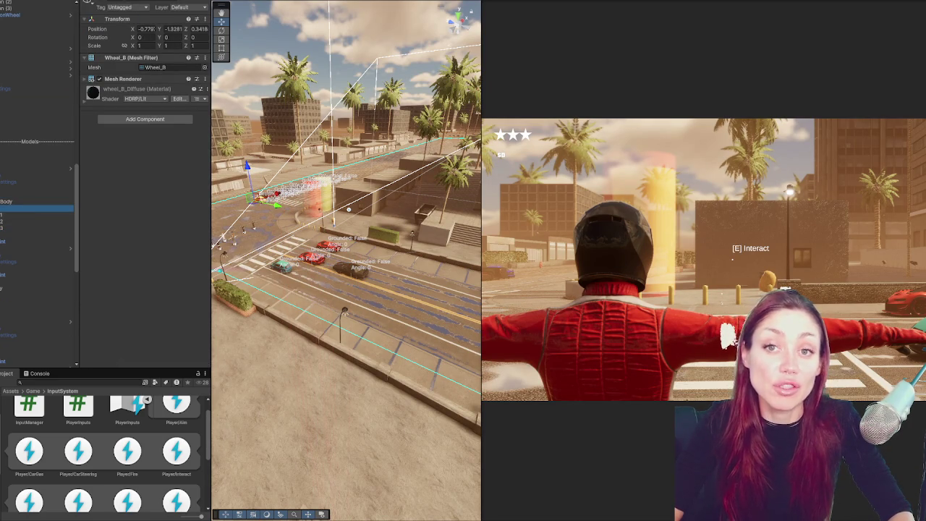
Inspect the car's Body mesh and Wheel_C, then frame the car in a low side view.
{"action": "left_click", "coordinate": [2, 194]}
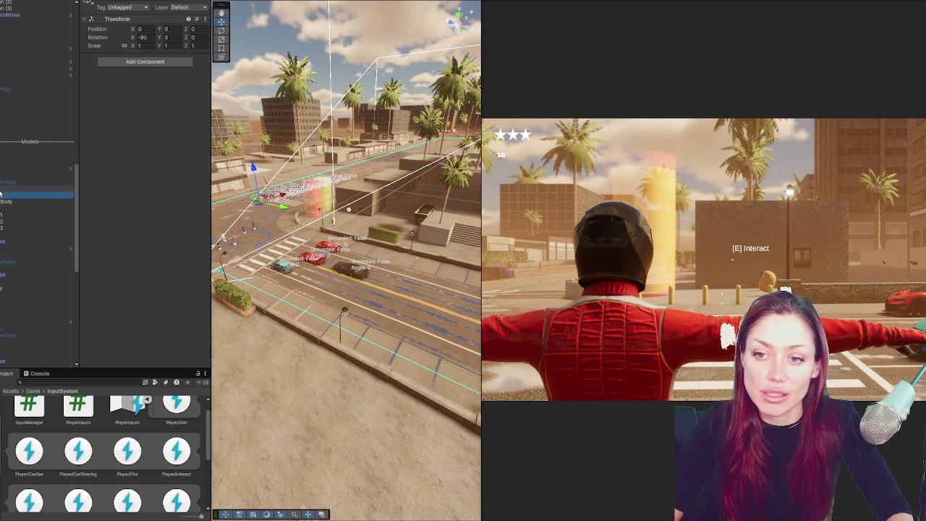
{"action": "left_click", "coordinate": [2, 202]}
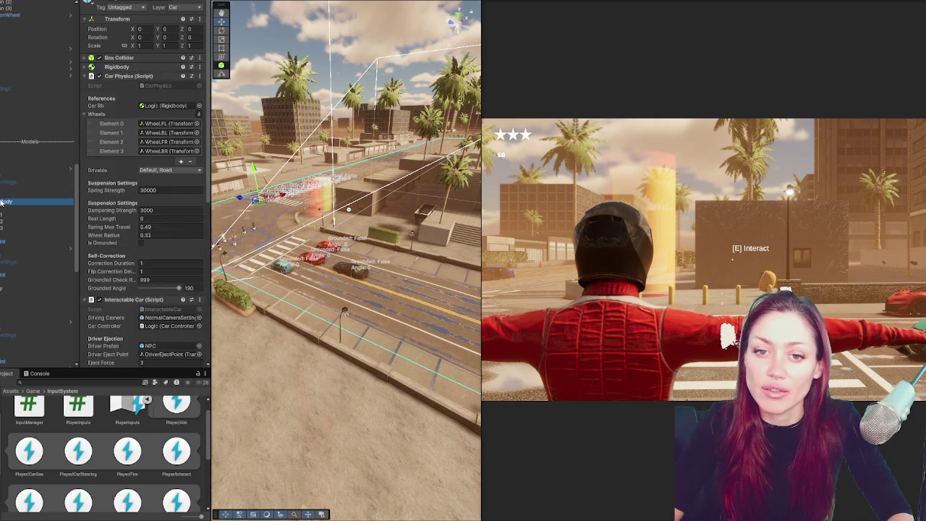
{"action": "left_click", "coordinate": [4, 197]}
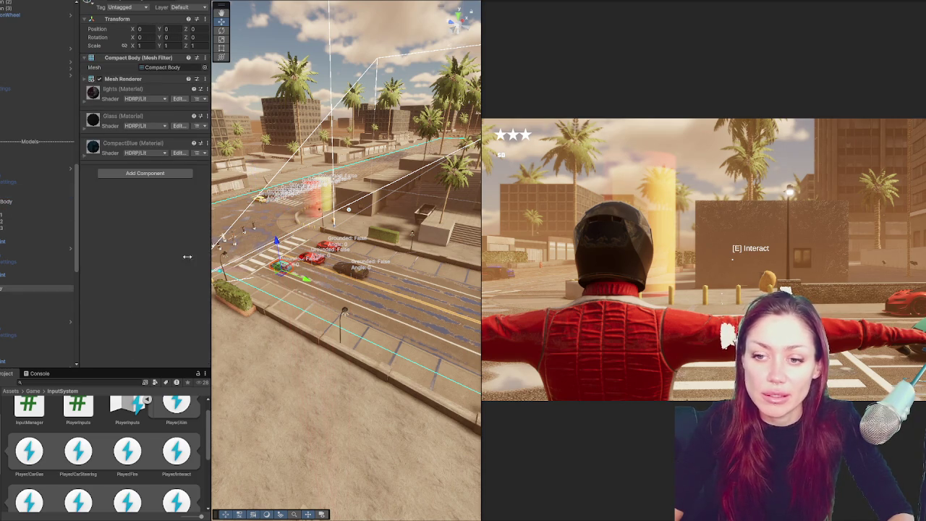
{"action": "left_click", "coordinate": [3, 301]}
{"action": "left_click", "coordinate": [3, 282]}
{"action": "key", "text": "f"}
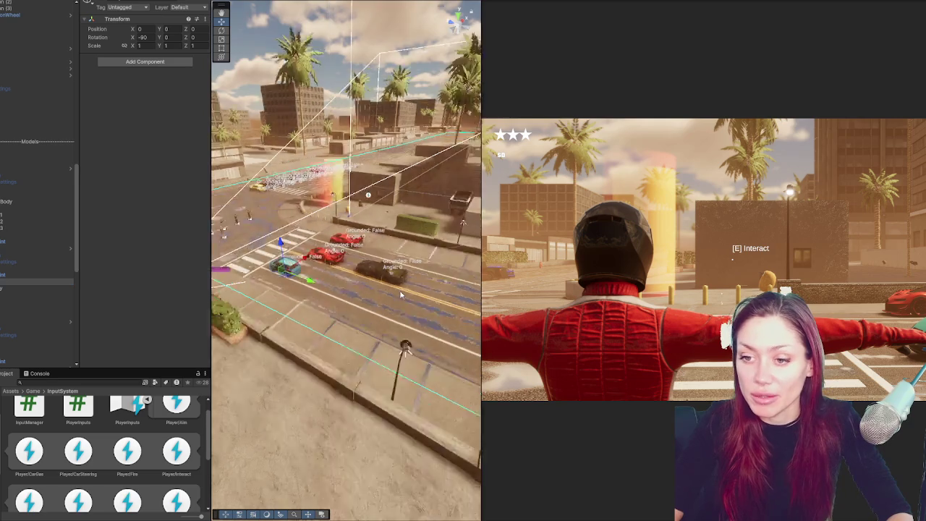
{"action": "mouse_move", "coordinate": [285, 287]}
{"action": "left_mouse_down"}
{"action": "mouse_move", "coordinate": [286, 232]}
{"action": "mouse_move", "coordinate": [404, 256]}
{"action": "mouse_move", "coordinate": [463, 282]}
{"action": "mouse_move", "coordinate": [239, 304]}
{"action": "mouse_move", "coordinate": [205, 338]}
{"action": "mouse_move", "coordinate": [231, 300]}
{"action": "mouse_move", "coordinate": [260, 31]}
{"action": "mouse_move", "coordinate": [442, 316]}
{"action": "mouse_move", "coordinate": [441, 257]}
{"action": "mouse_move", "coordinate": [855, 305]}
{"action": "left_mouse_up"}
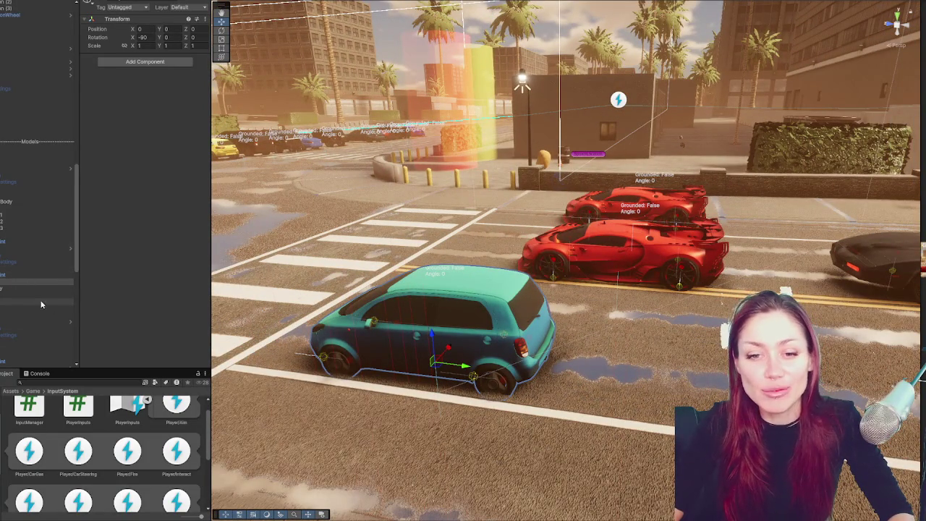
Show the Console, then run and stop a quick play-test to surface errors.
{"action": "scroll", "coordinate": [103, 452], "scroll_direction": "down", "scroll_amount": 2}
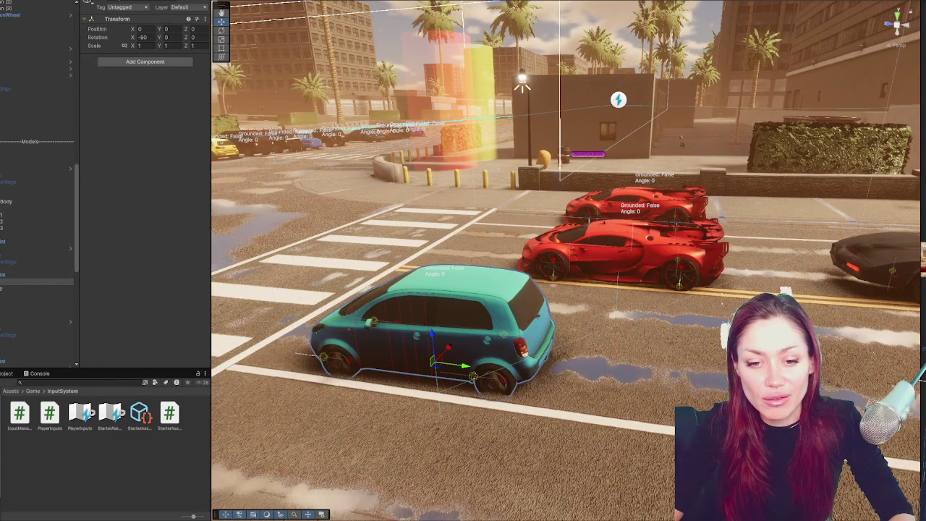
{"action": "left_click", "coordinate": [40, 373]}
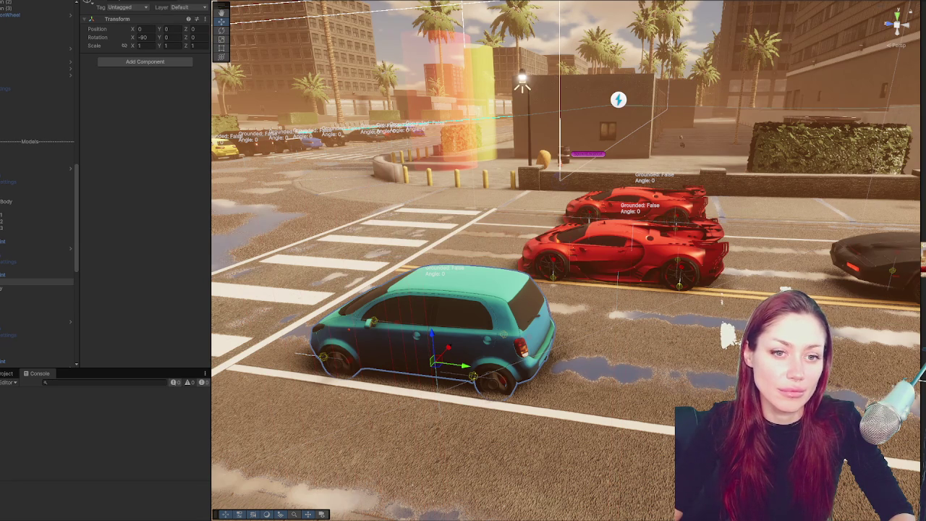
{"action": "key", "text": "ctrl+p"}
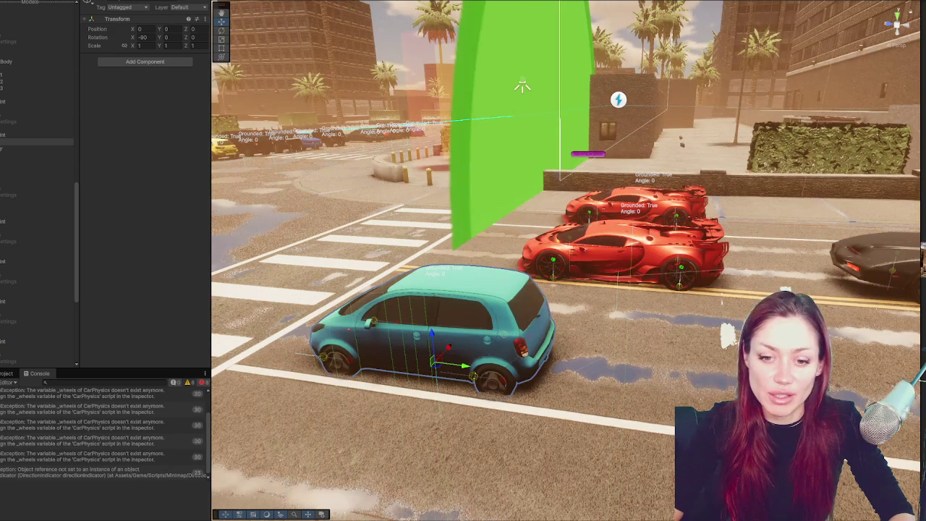
{"action": "key", "text": "ctrl+p"}
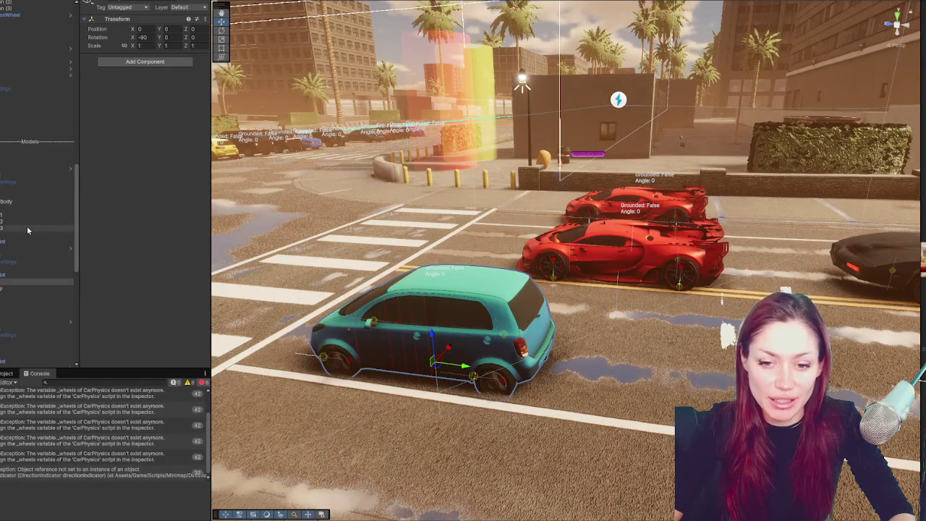
Read the CarPhysics wheel errors and open the null reference in DirectionMapView.cs at line 128.
{"action": "left_click", "coordinate": [79, 393]}
{"action": "scroll", "coordinate": [36, 217], "scroll_direction": "down", "scroll_amount": 5}
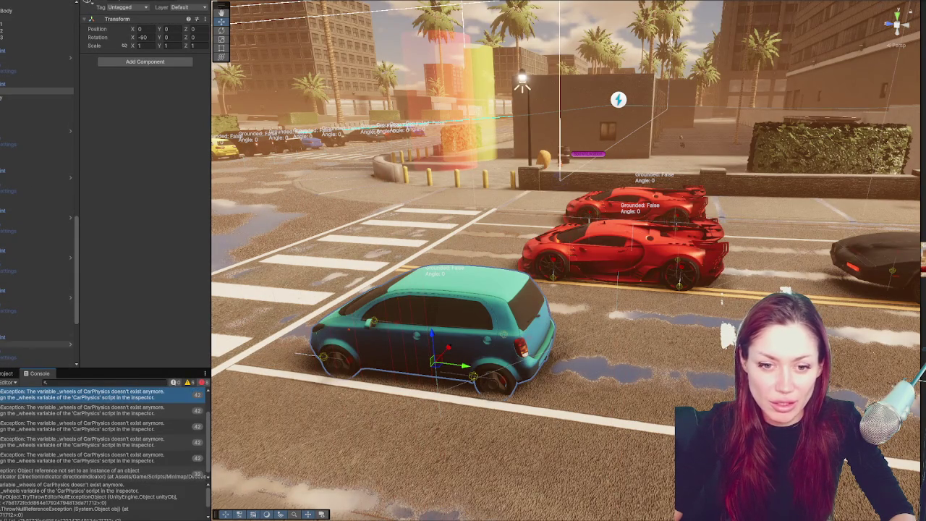
{"action": "left_click", "coordinate": [70, 257]}
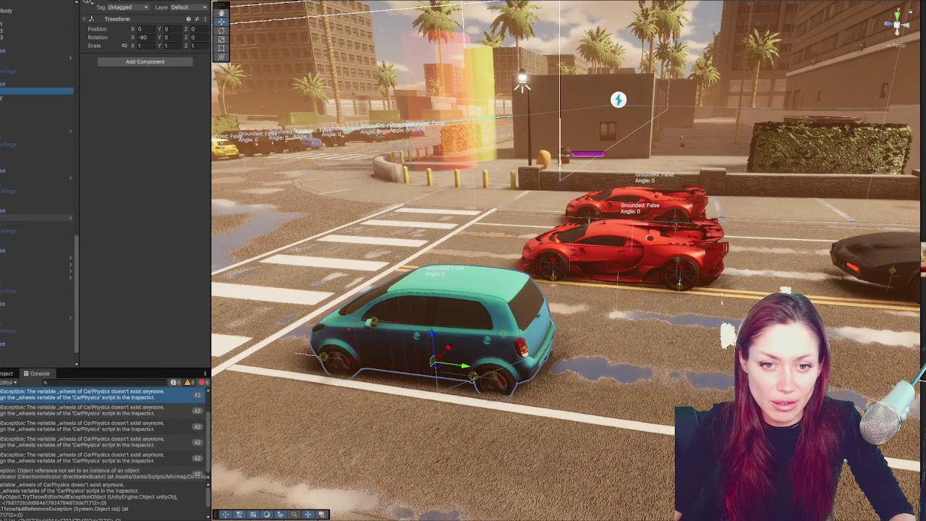
{"action": "scroll", "coordinate": [36, 181], "scroll_direction": "up", "scroll_amount": 3}
{"action": "scroll", "coordinate": [36, 181], "scroll_direction": "up", "scroll_amount": 5}
{"action": "scroll", "coordinate": [36, 181], "scroll_direction": "up", "scroll_amount": 5}
{"action": "scroll", "coordinate": [74, 154], "scroll_direction": "up", "scroll_amount": 3}
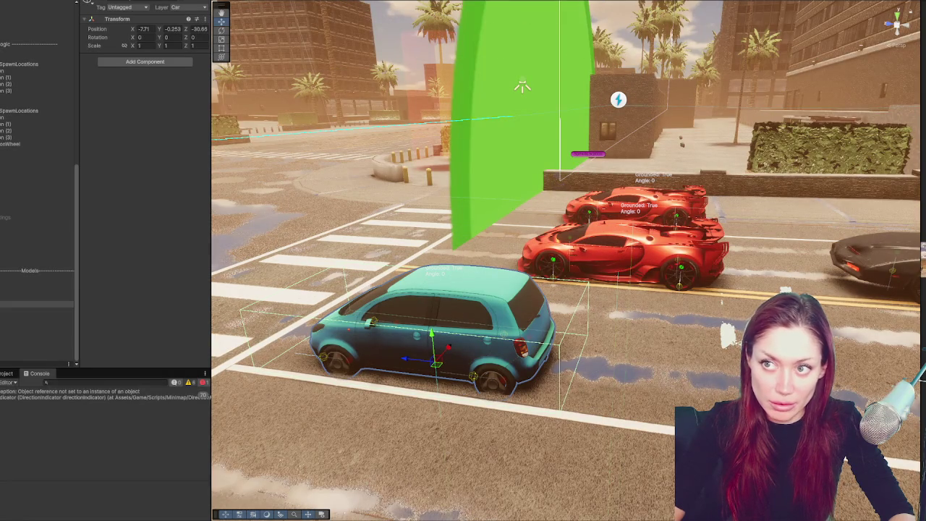
{"action": "left_click", "coordinate": [62, 395]}
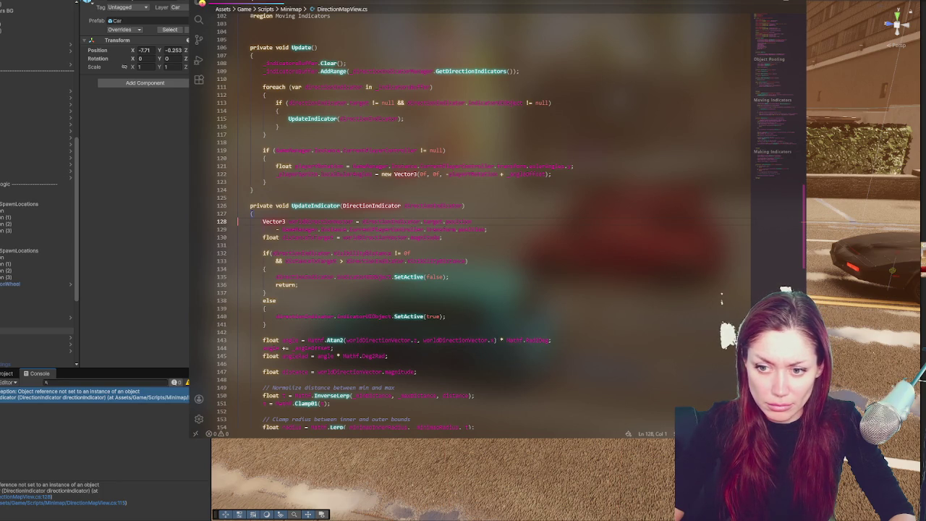
Comment out lines 128–157 of UpdateIndicator in DirectionMapView.cs and switch back to Unity.
{"action": "scroll", "coordinate": [498, 323], "scroll_direction": "down", "scroll_amount": 4}
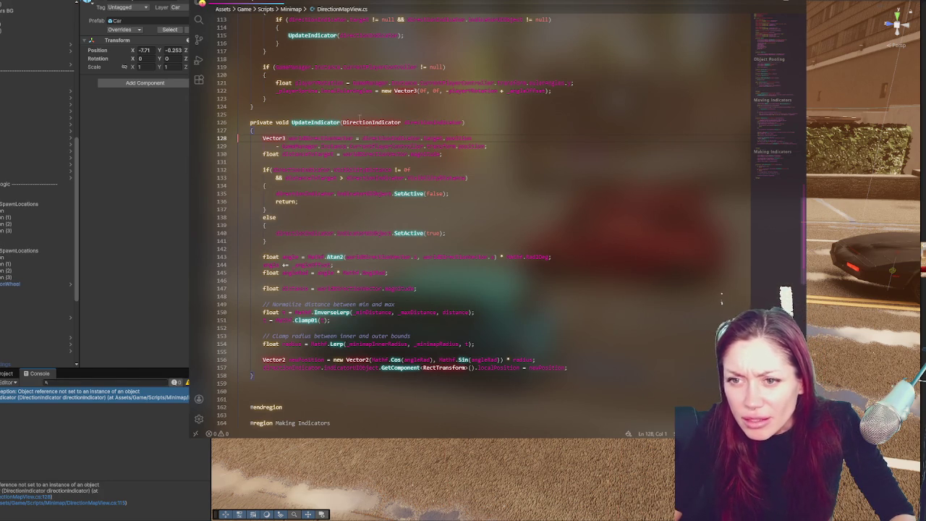
{"action": "mouse_move", "coordinate": [322, 138]}
{"action": "left_mouse_down"}
{"action": "mouse_move", "coordinate": [376, 257]}
{"action": "mouse_move", "coordinate": [377, 367]}
{"action": "left_mouse_up"}
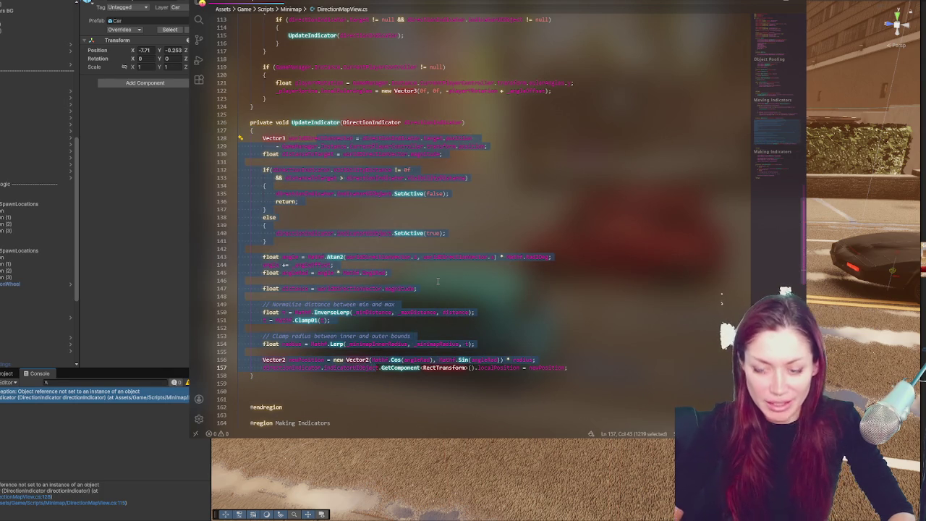
{"action": "key", "text": "ctrl+slash"}
{"action": "left_click", "coordinate": [100, 415]}
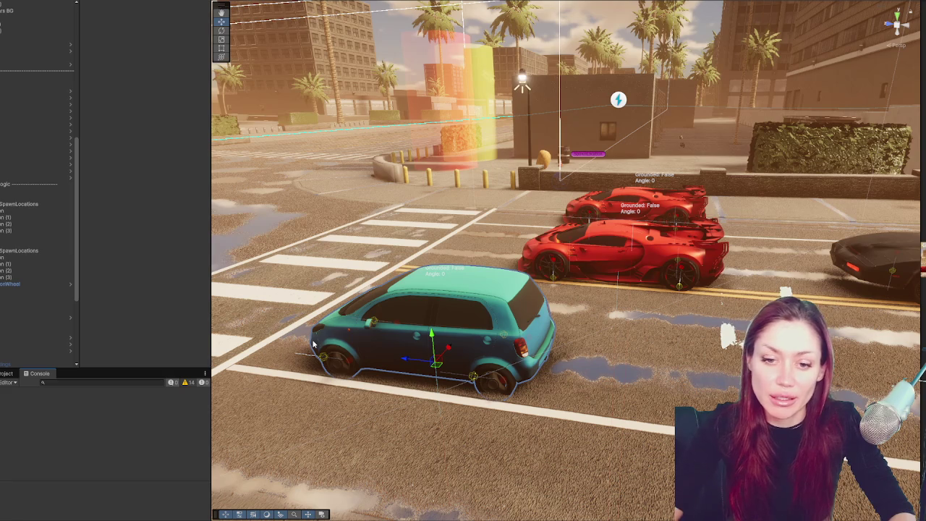
Frame a spawn location, view the cars side-on, select SpawnLocations, and dock the Game view beside the Scene.
{"action": "double_click", "coordinate": [22, 211]}
{"action": "left_click_drag", "start_coordinate": [474, 232], "coordinate": [715, 241]}
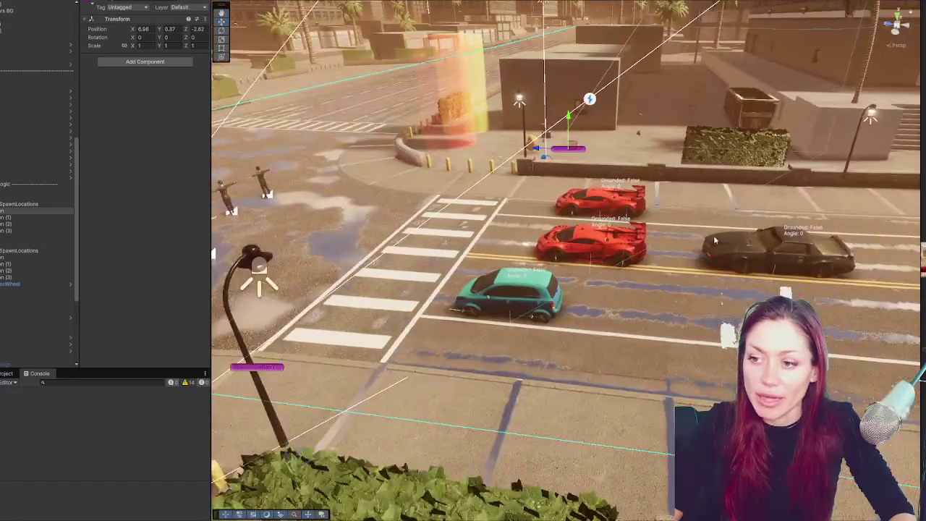
{"action": "scroll", "coordinate": [715, 241], "scroll_direction": "down", "scroll_amount": 5}
{"action": "scroll", "coordinate": [496, 249], "scroll_direction": "up", "scroll_amount": 5}
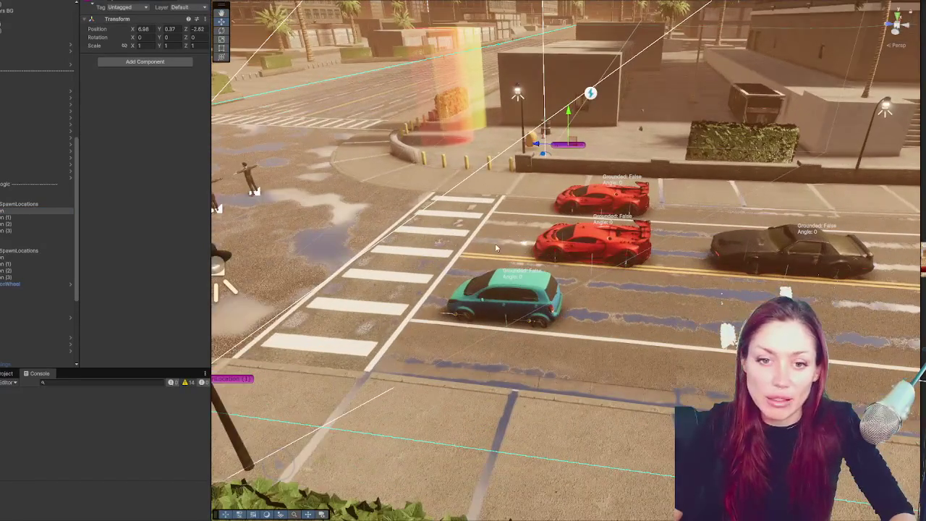
{"action": "left_click", "coordinate": [4, 205]}
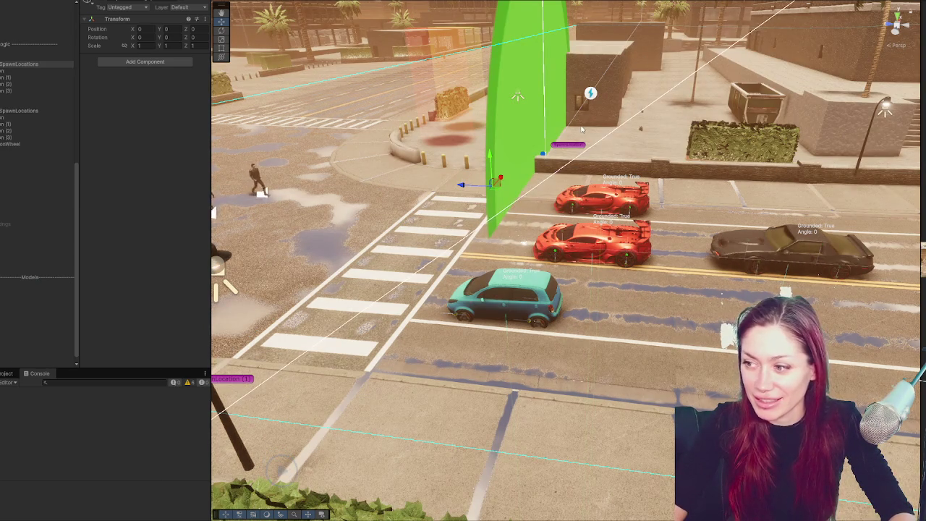
{"action": "left_click_drag", "start_coordinate": [923, 285], "coordinate": [729, 285]}
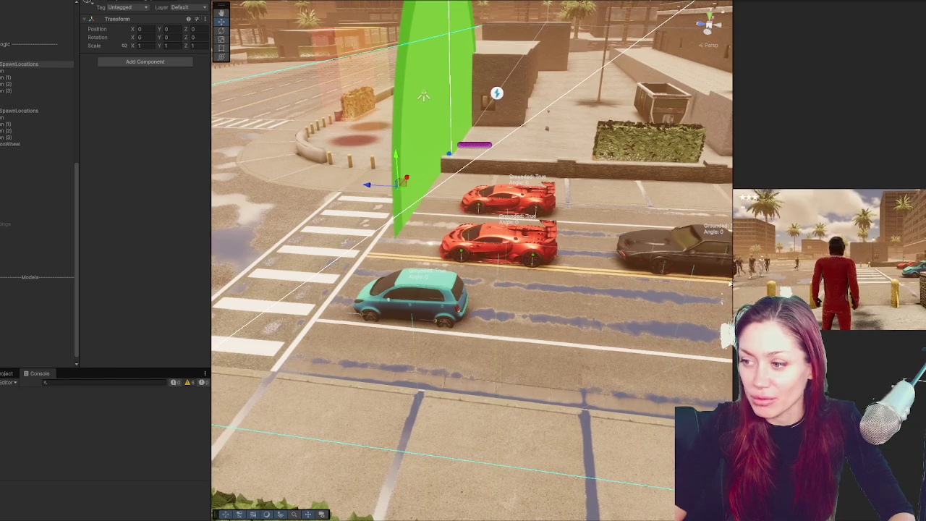
Select the SampleMissionIndicator marker in the running game, then pause with Esc.
{"action": "left_click", "coordinate": [474, 144]}
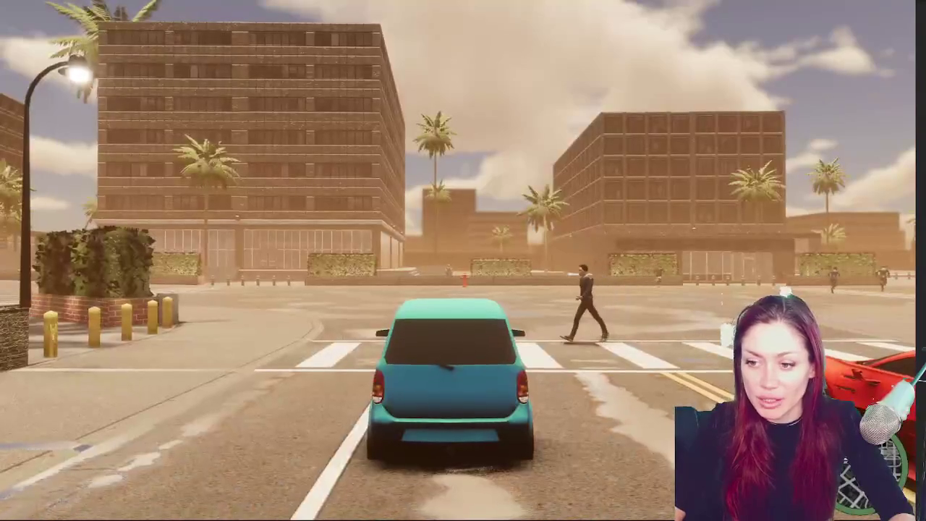
{"action": "key", "text": "Escape"}
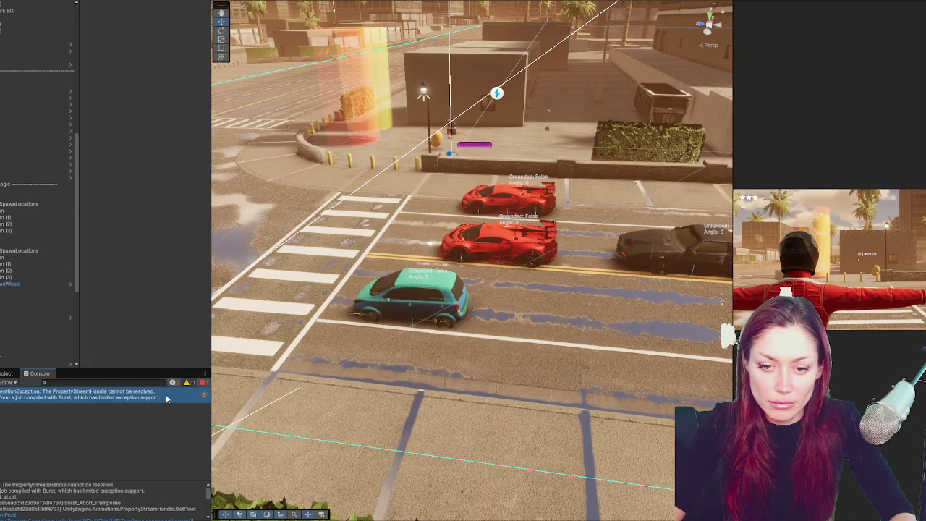
Deactivate the teal car, then duplicate the rear red sports car into the near lane.
{"action": "scroll", "coordinate": [40, 217], "scroll_direction": "down", "scroll_amount": 5}
{"action": "left_click", "coordinate": [36, 311]}
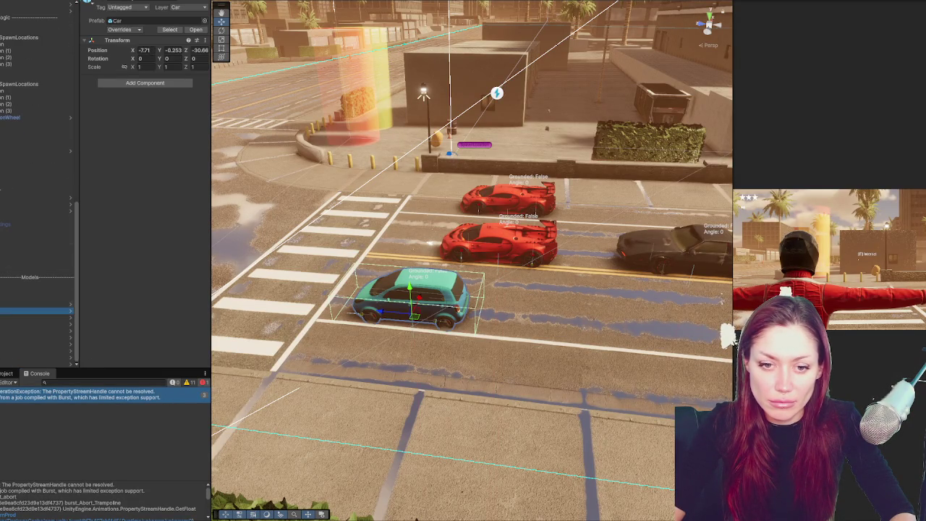
{"action": "left_click", "coordinate": [103, 2]}
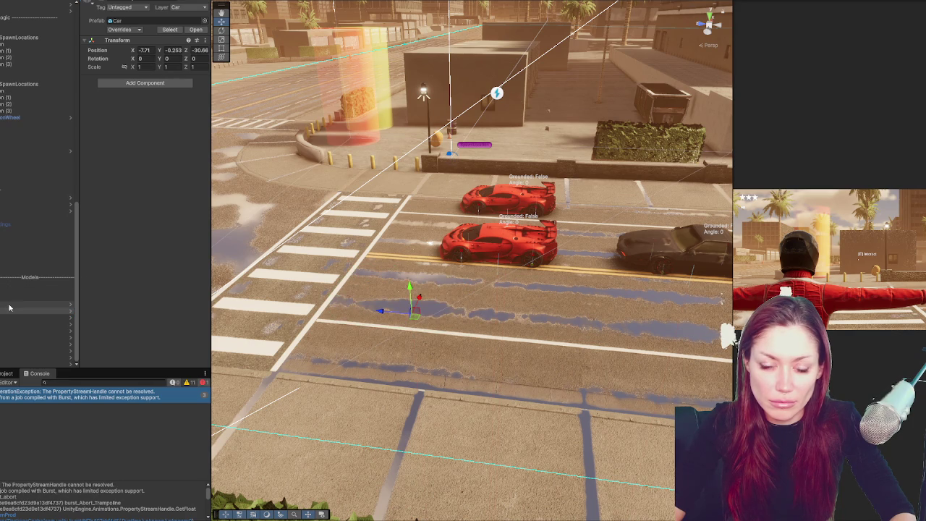
{"action": "left_click", "coordinate": [557, 204]}
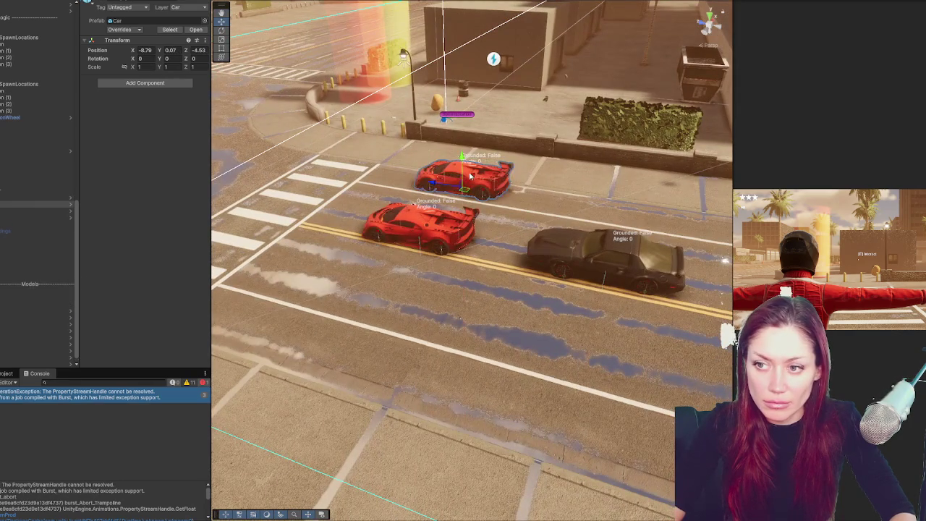
{"action": "key", "text": "ctrl+d"}
{"action": "left_click_drag", "start_coordinate": [471, 176], "coordinate": [84, 319]}
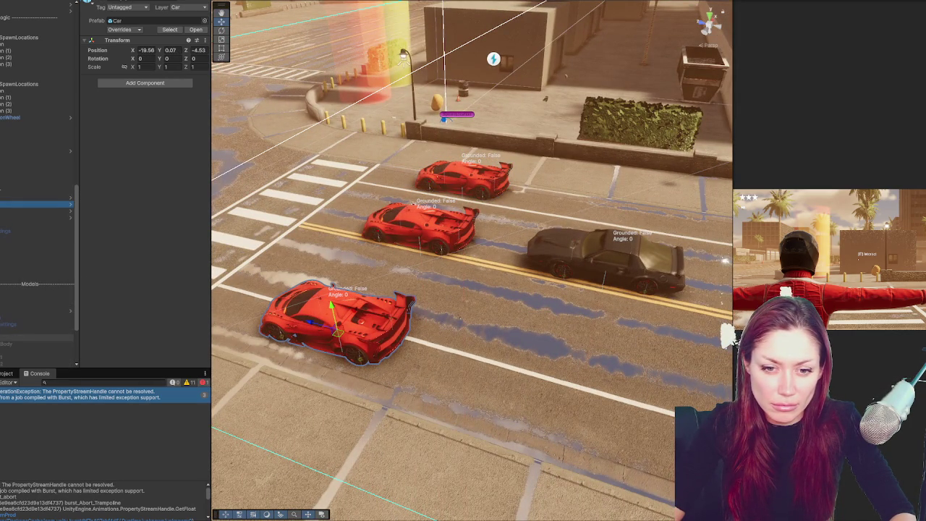
Check the muscle car and red cars, then deactivate the front red car's body, leaving four wheels.
{"action": "left_click", "coordinate": [33, 338]}
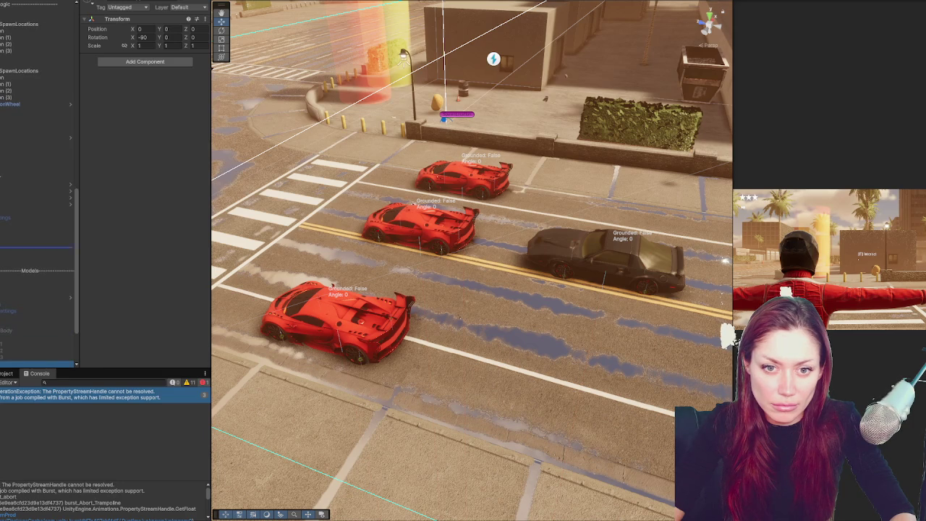
{"action": "left_click", "coordinate": [36, 204]}
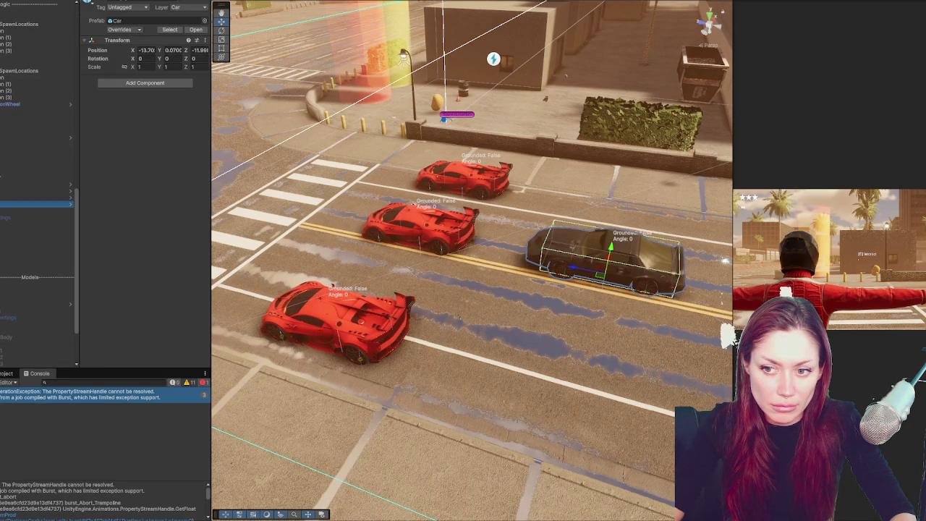
{"action": "left_click", "coordinate": [36, 198]}
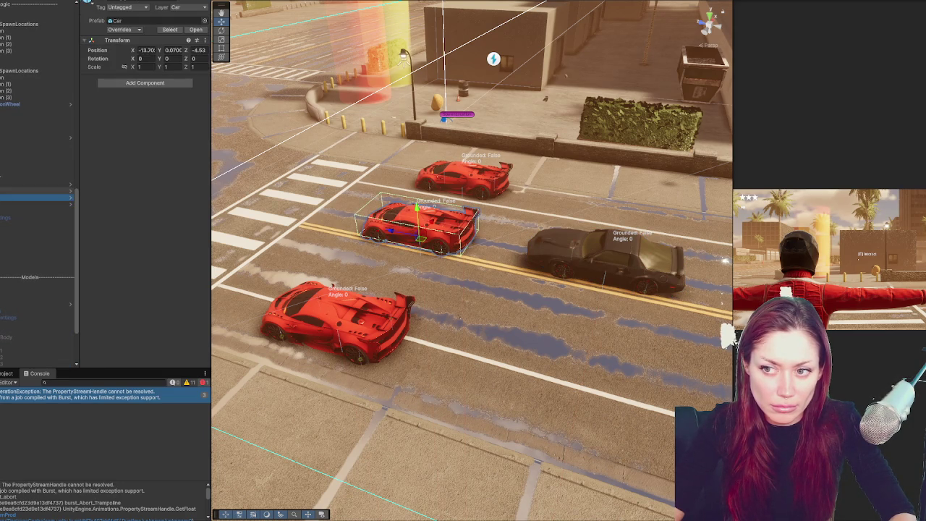
{"action": "left_click", "coordinate": [36, 191]}
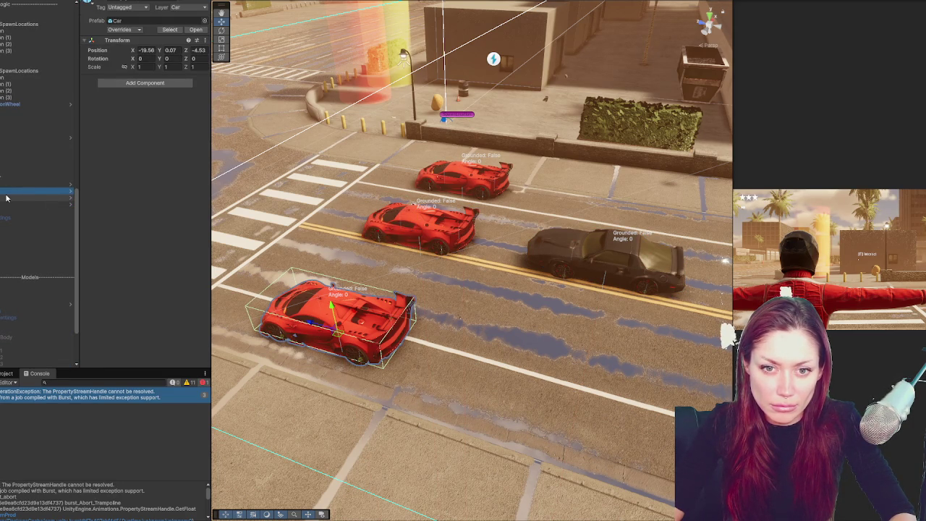
{"action": "left_click", "coordinate": [7, 303]}
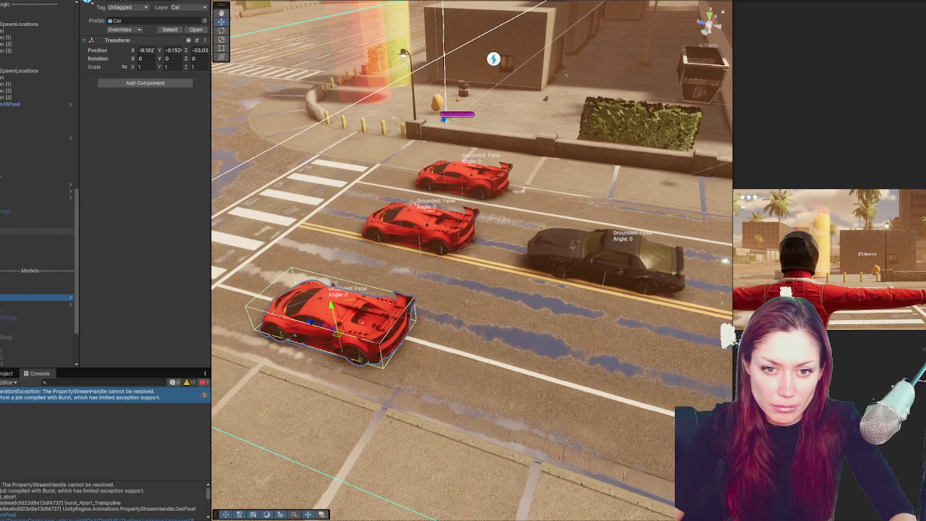
{"action": "left_click", "coordinate": [36, 316]}
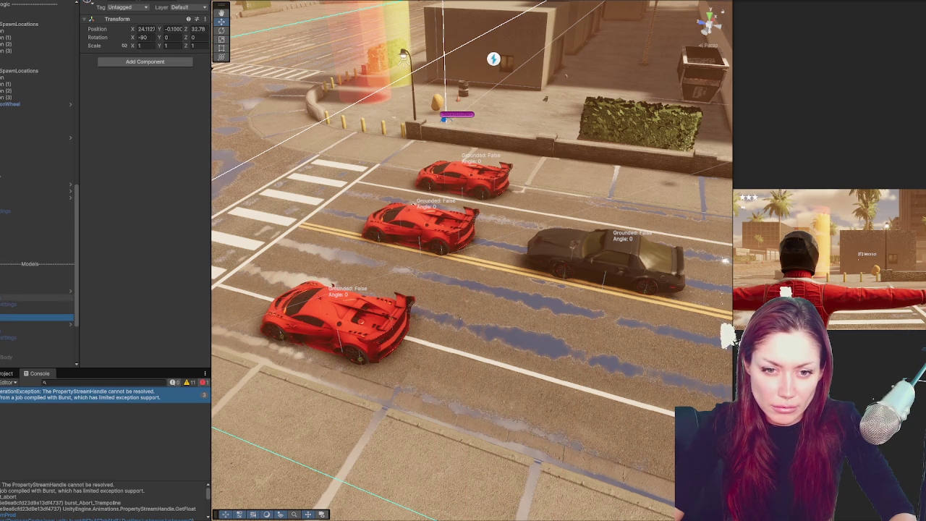
{"action": "left_click", "coordinate": [36, 317]}
{"action": "left_click", "coordinate": [102, 3]}
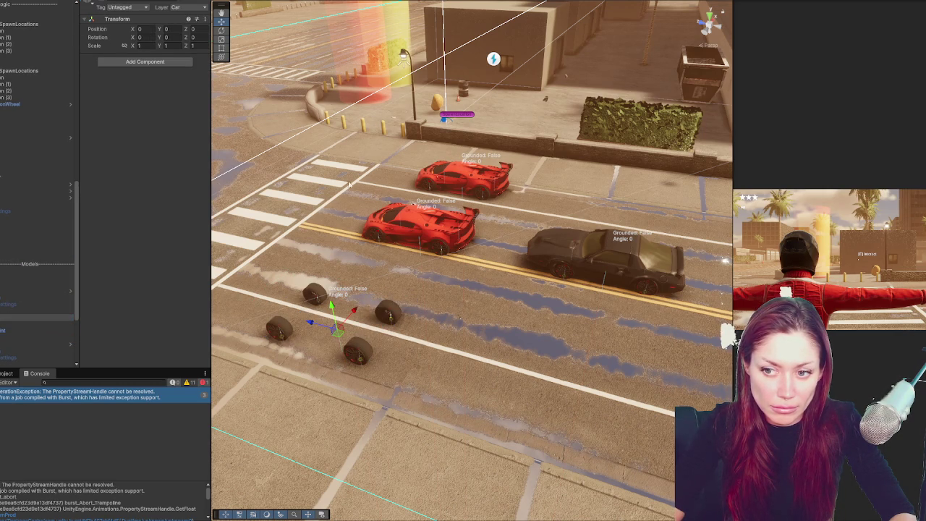
Zero the yellow car model's position to 0, 0, 0 so it sits on the front car's wheels.
{"action": "left_click", "coordinate": [4, 338]}
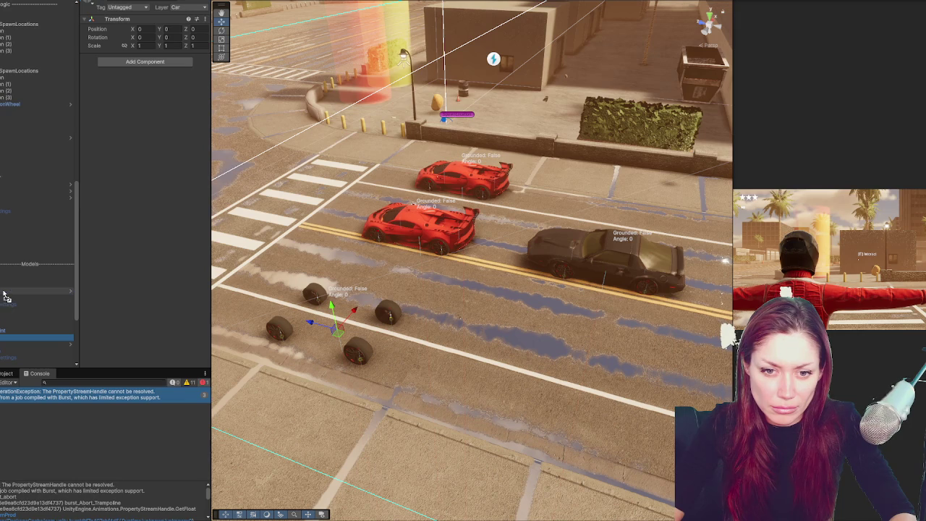
{"action": "left_click", "coordinate": [144, 29]}
{"action": "type", "text": "0"}
{"action": "key", "text": "Tab"}
{"action": "type", "text": "0"}
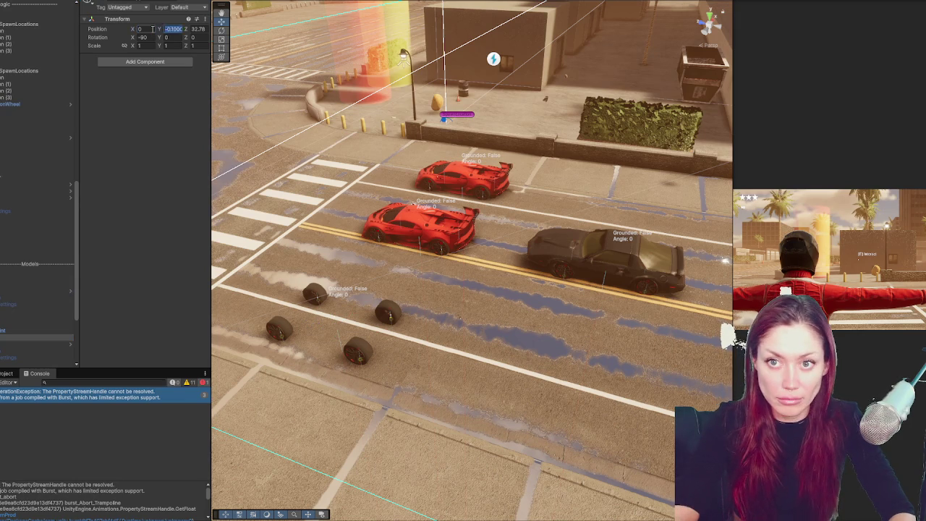
{"action": "key", "text": "Tab"}
{"action": "type", "text": "0"}
{"action": "key", "text": "Return"}
Briefly show the red body to compare, then hide it again, leaving the yellow body.
{"action": "left_click", "coordinate": [7, 321]}
{"action": "left_click", "coordinate": [102, 3]}
{"action": "left_click", "coordinate": [102, 3]}
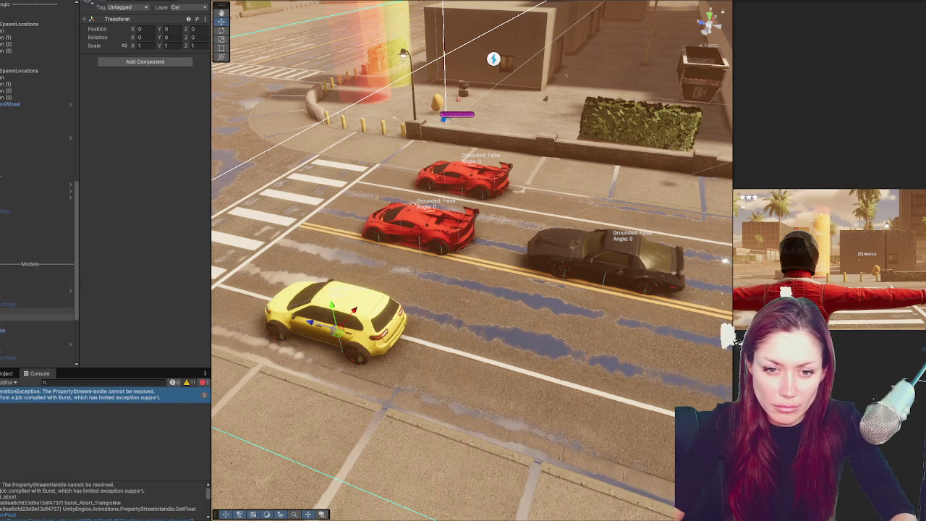
{"action": "left_click", "coordinate": [101, 3]}
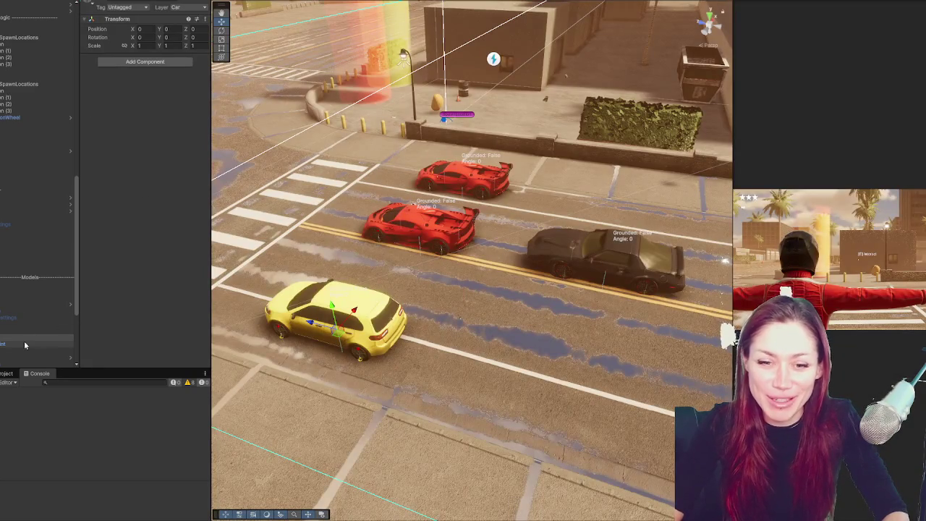
Parent the yellow model under the front car object, drive it in Play mode, then pause.
{"action": "mouse_move", "coordinate": [1, 339]}
{"action": "left_mouse_down"}
{"action": "mouse_move", "coordinate": [7, 345]}
{"action": "mouse_move", "coordinate": [21, 330]}
{"action": "left_mouse_up"}
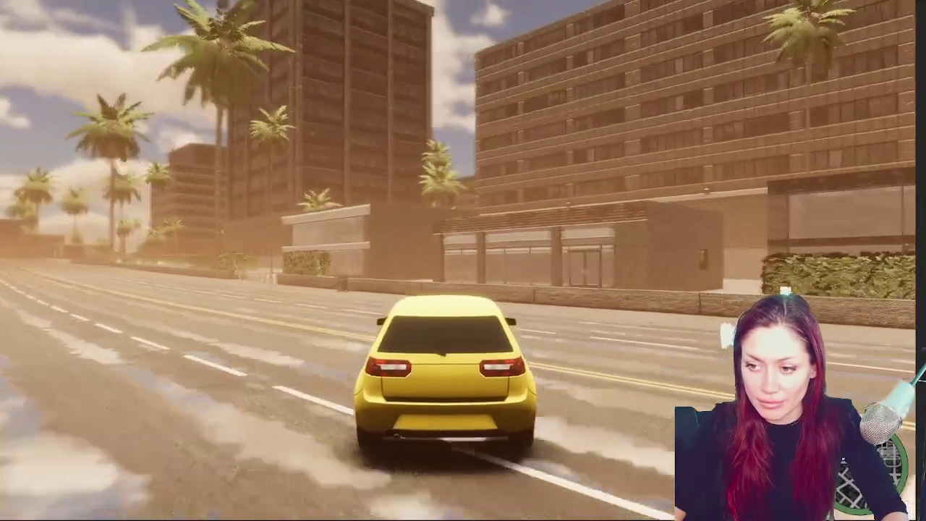
{"action": "key", "text": "Escape"}
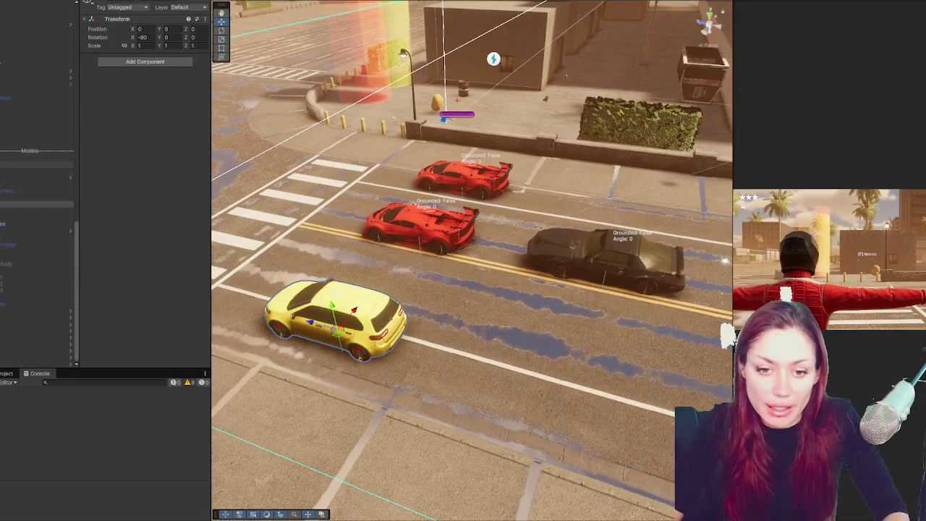
Browse the objects around the yellow car in the Hierarchy and reorder one in the scene list.
{"action": "left_click", "coordinate": [36, 177]}
{"action": "scroll", "coordinate": [36, 217], "scroll_direction": "up", "scroll_amount": 5}
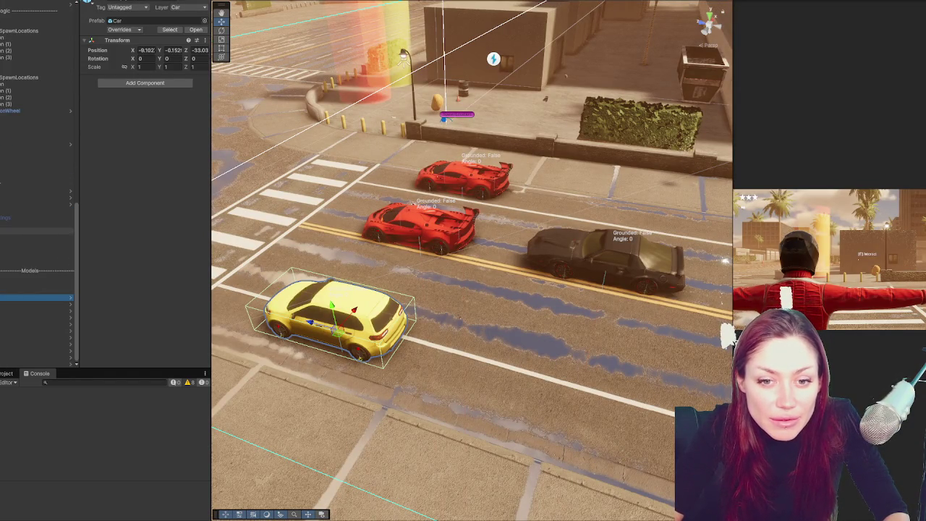
{"action": "left_click", "coordinate": [36, 304]}
{"action": "scroll", "coordinate": [36, 275], "scroll_direction": "down", "scroll_amount": 3}
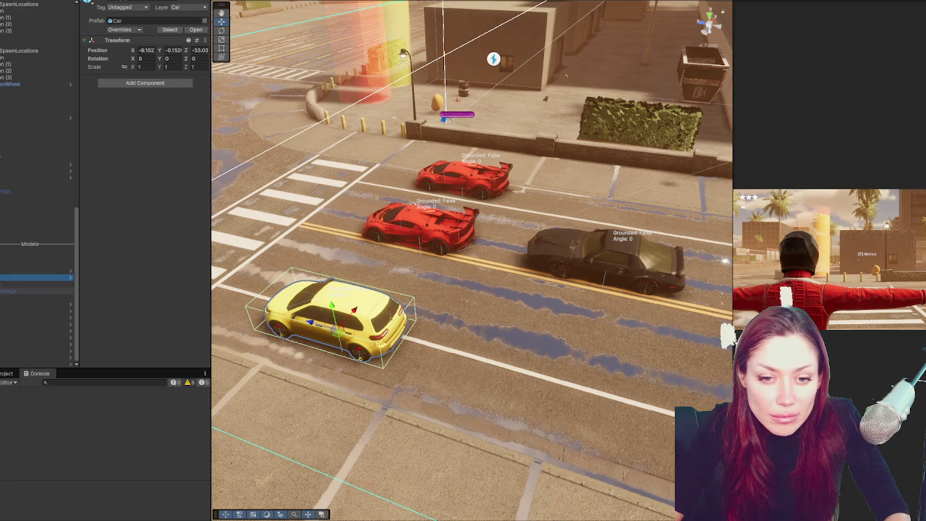
{"action": "left_click", "coordinate": [36, 275]}
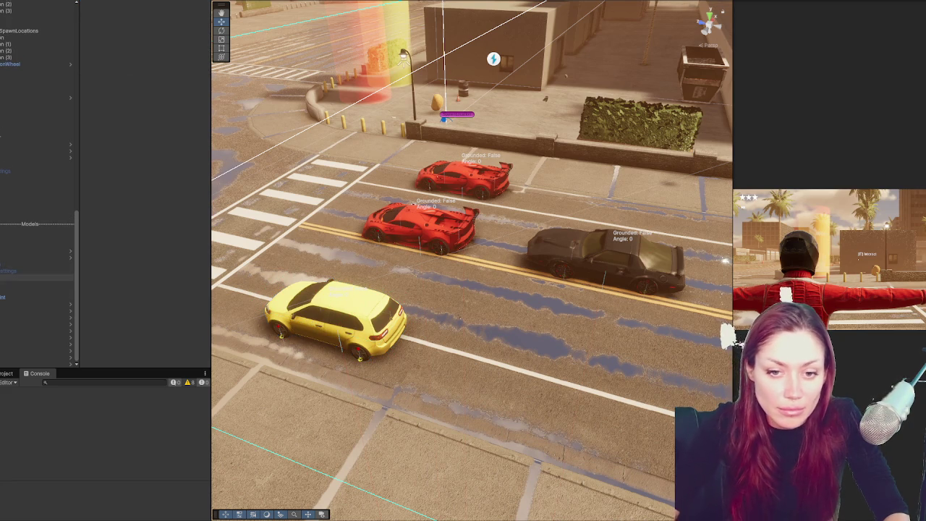
{"action": "left_click", "coordinate": [36, 251]}
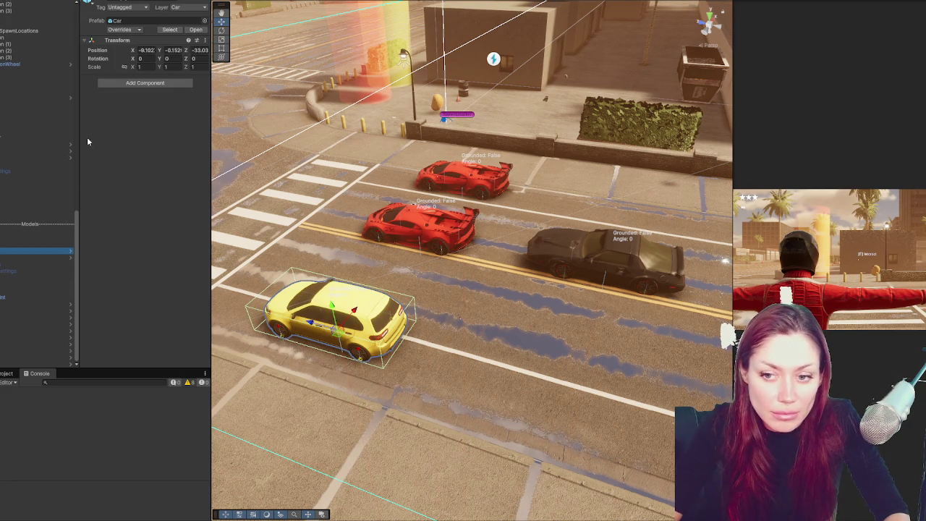
{"action": "left_click", "coordinate": [36, 244]}
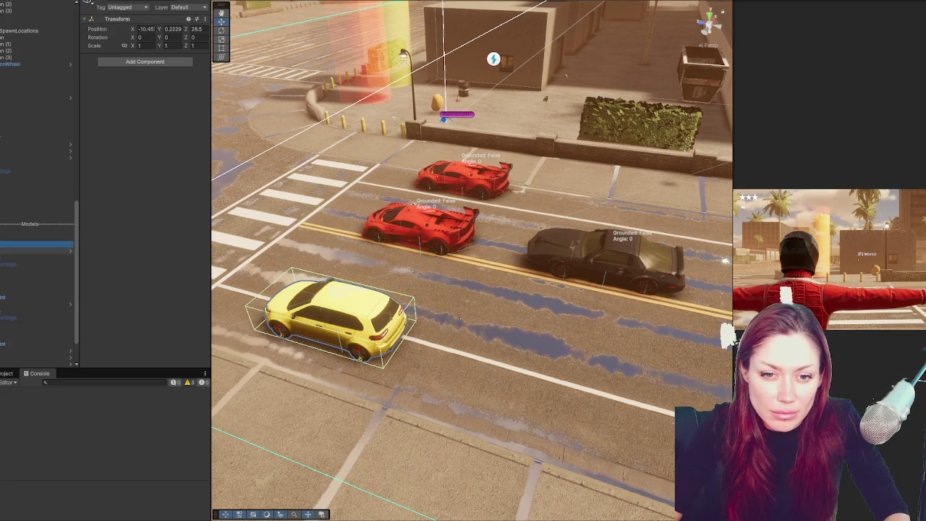
{"action": "key", "text": "Down"}
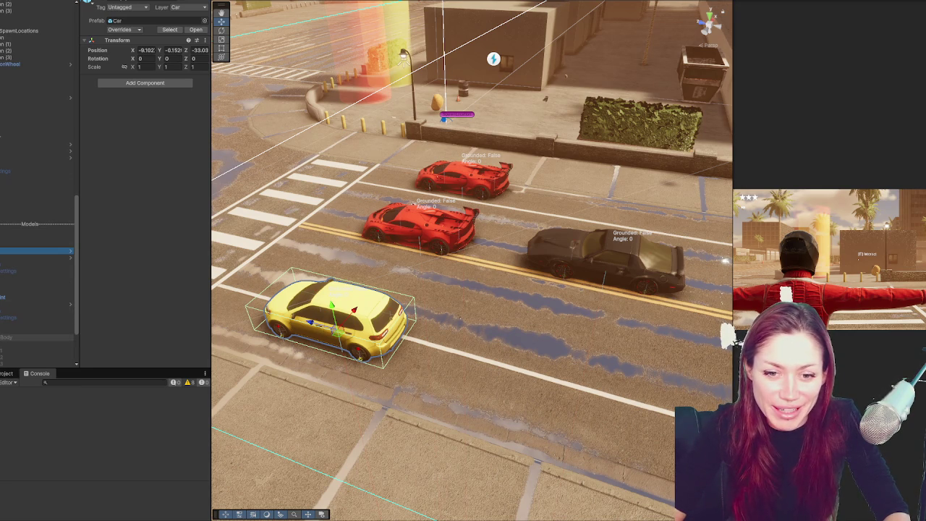
{"action": "left_click_drag", "start_coordinate": [36, 331], "coordinate": [37, 274]}
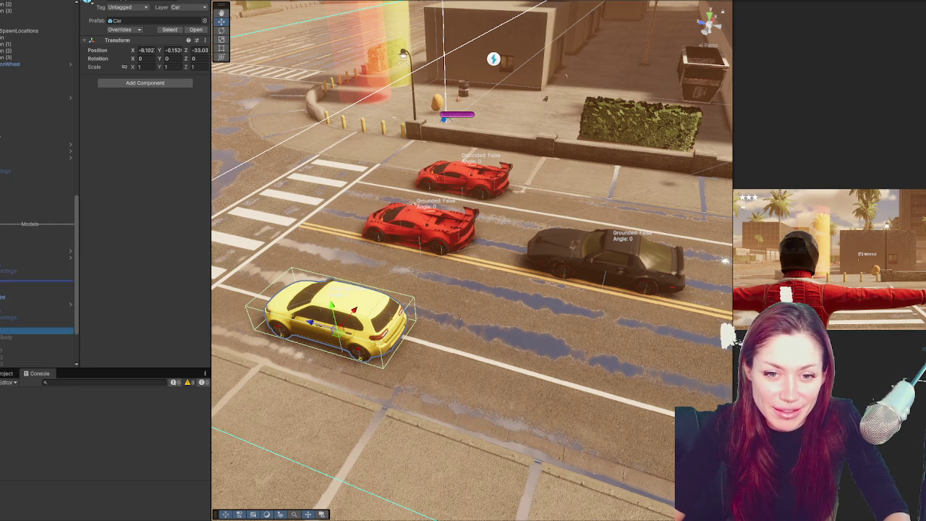
{"action": "left_click", "coordinate": [36, 258]}
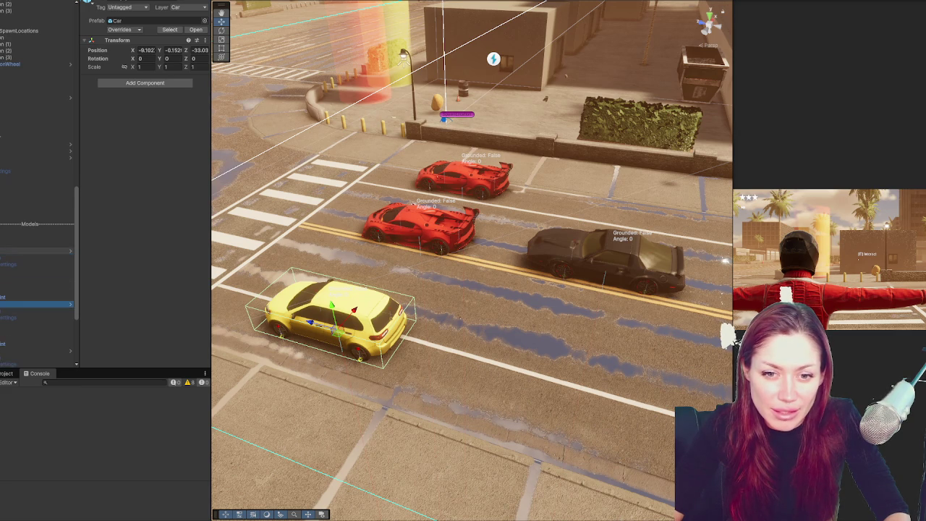
{"action": "left_click", "coordinate": [36, 304]}
Select several car models and enable the teal car in the near lane.
{"action": "left_click_drag", "start_coordinate": [452, 238], "coordinate": [376, 217]}
{"action": "scroll", "coordinate": [27, 305], "scroll_direction": "down", "scroll_amount": 3}
{"action": "left_click", "coordinate": [22, 314]}
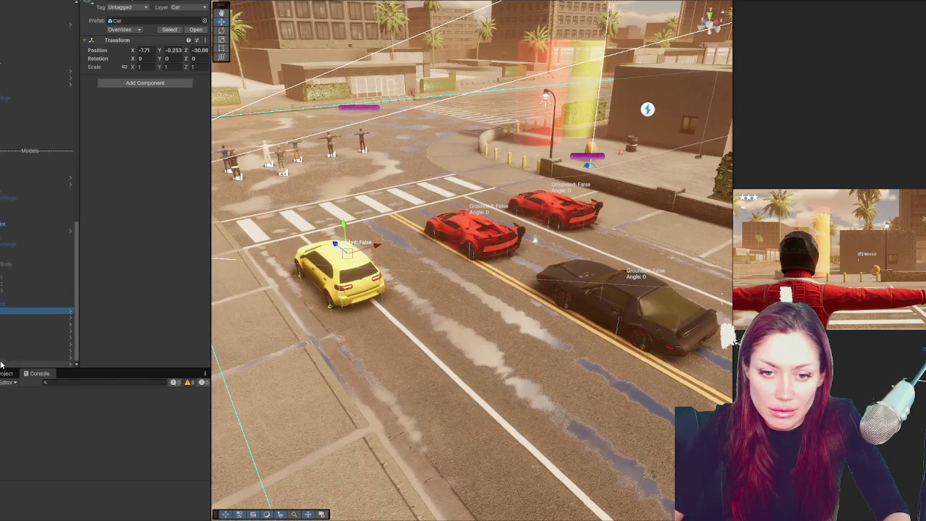
{"action": "left_click", "coordinate": [22, 360], "text": "shift"}
{"action": "left_click", "coordinate": [15, 232], "text": "ctrl"}
{"action": "left_click", "coordinate": [107, 4]}
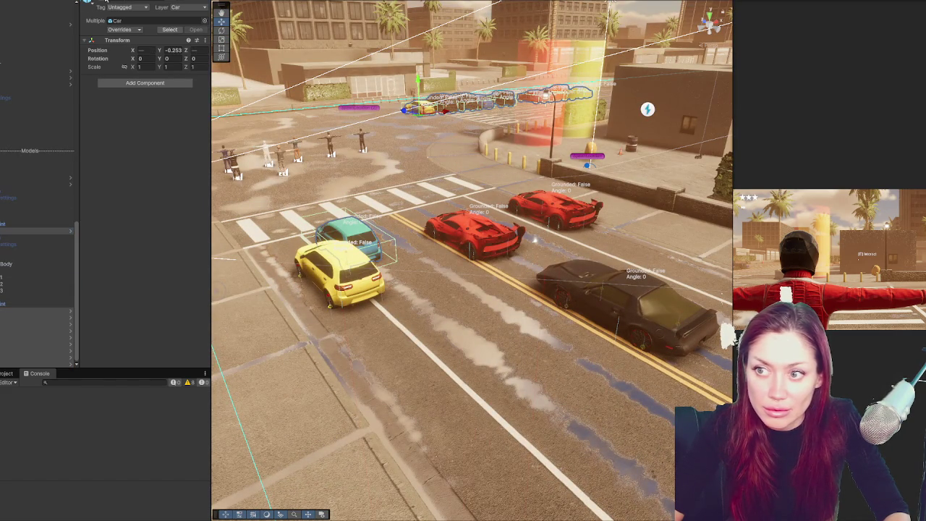
Select the car object below the yellow car and drag it back along Z down the near lane.
{"action": "left_click", "coordinate": [22, 224]}
{"action": "left_click", "coordinate": [22, 238]}
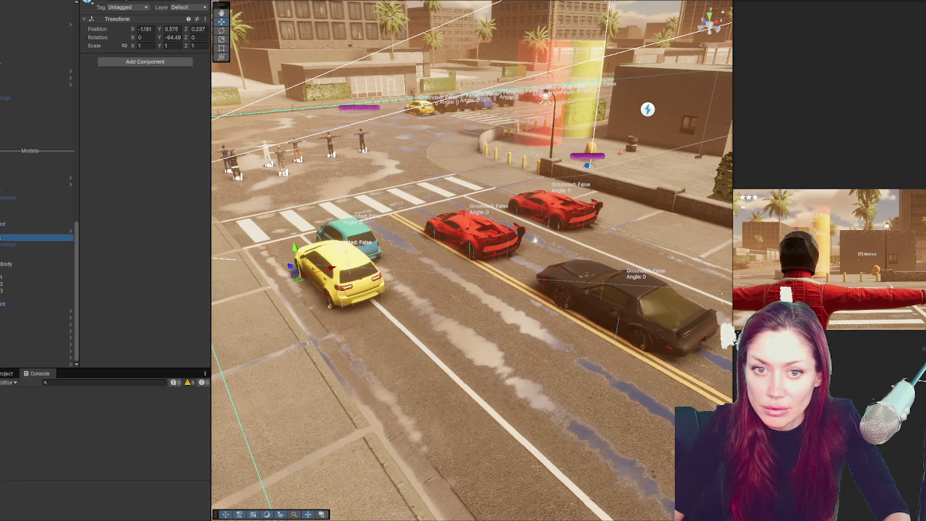
{"action": "scroll", "coordinate": [1, 234], "scroll_direction": "up", "scroll_amount": 5}
{"action": "left_click", "coordinate": [2, 233]}
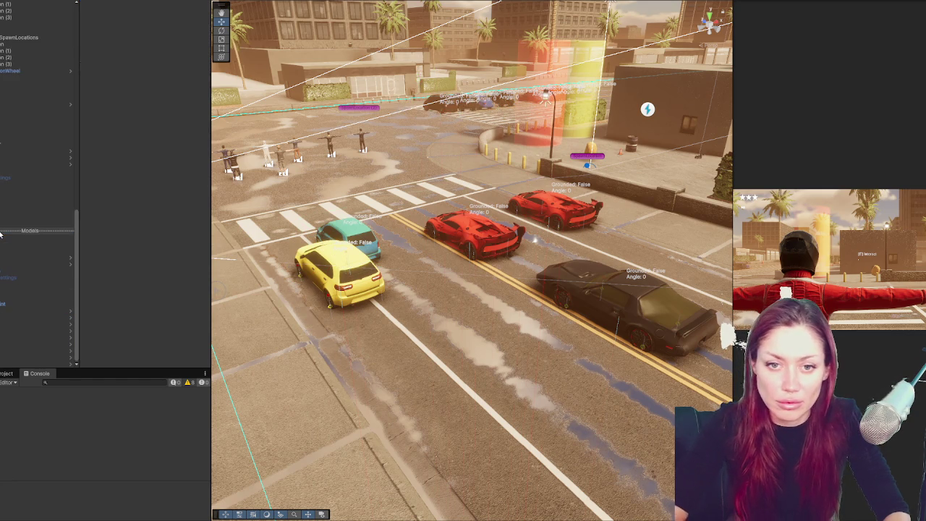
{"action": "left_click", "coordinate": [2, 258]}
{"action": "left_click", "coordinate": [3, 264]}
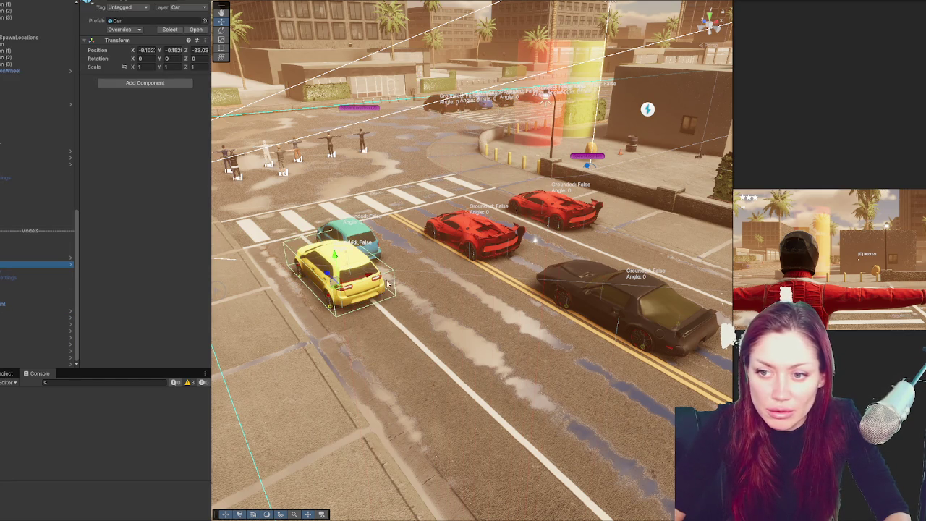
{"action": "left_click_drag", "start_coordinate": [327, 272], "coordinate": [385, 364]}
{"action": "scroll", "coordinate": [487, 389], "scroll_direction": "down", "scroll_amount": 3}
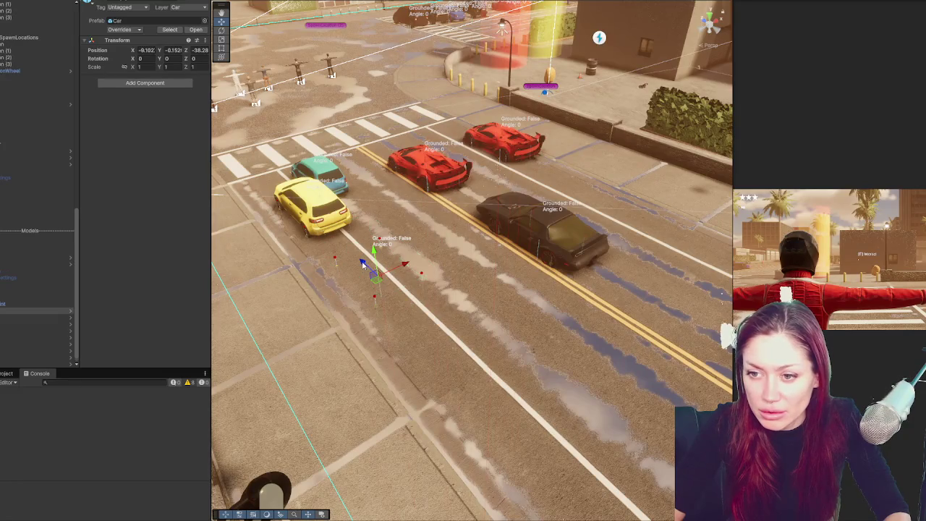
Pan down the near lane to the empty spawn points and select the next car model under Models.
{"action": "left_click", "coordinate": [436, 364]}
{"action": "mouse_move", "coordinate": [437, 364]}
{"action": "left_mouse_down"}
{"action": "mouse_move", "coordinate": [440, 295]}
{"action": "mouse_move", "coordinate": [558, 372]}
{"action": "mouse_move", "coordinate": [491, 330]}
{"action": "mouse_move", "coordinate": [616, 444]}
{"action": "left_mouse_up"}
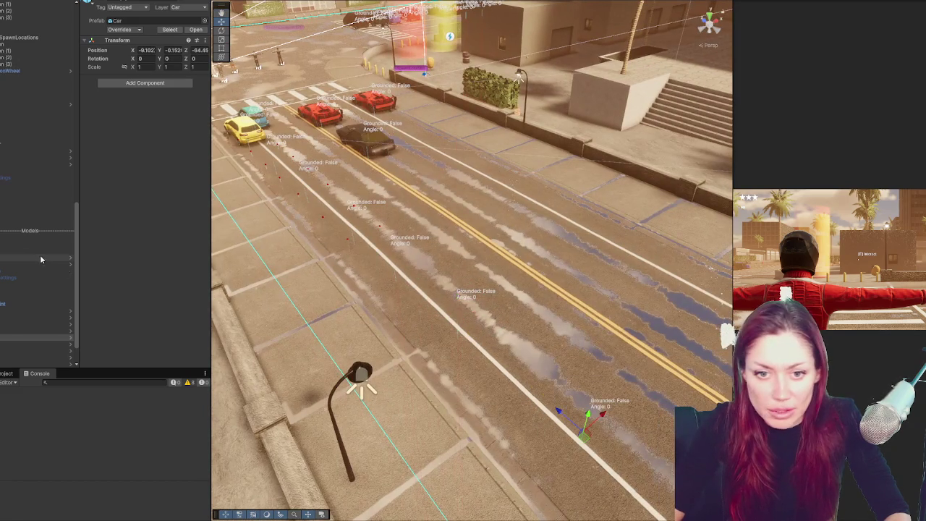
{"action": "scroll", "coordinate": [40, 259], "scroll_direction": "down", "scroll_amount": 3}
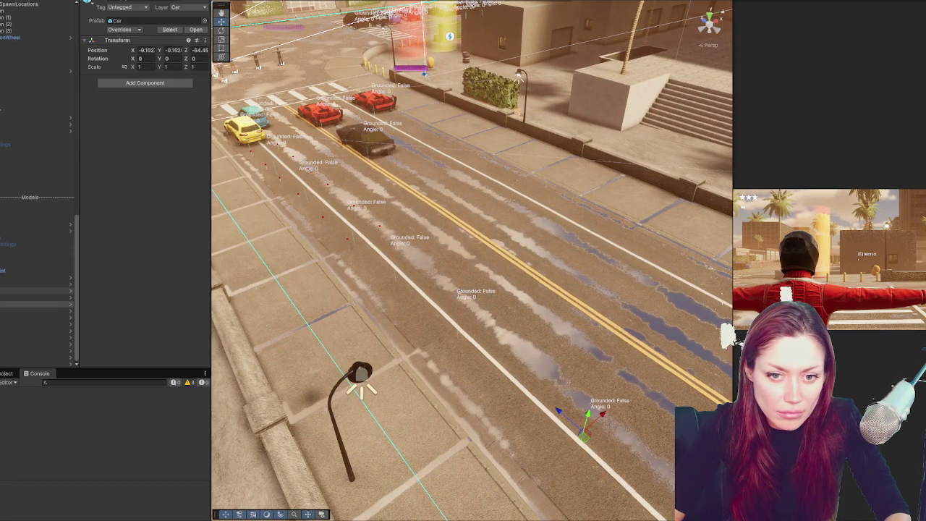
{"action": "scroll", "coordinate": [36, 290], "scroll_direction": "down", "scroll_amount": 6}
{"action": "left_click", "coordinate": [37, 230]}
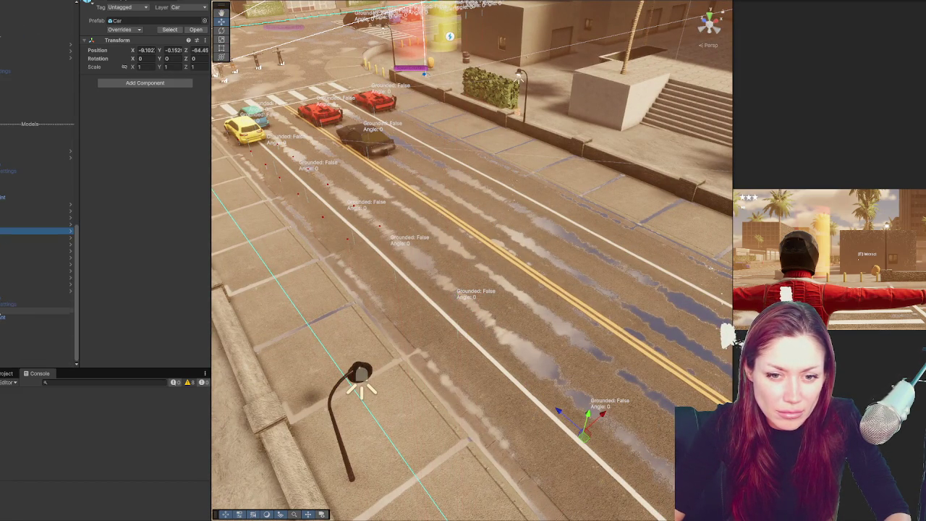
{"action": "scroll", "coordinate": [4, 290], "scroll_direction": "down", "scroll_amount": 3}
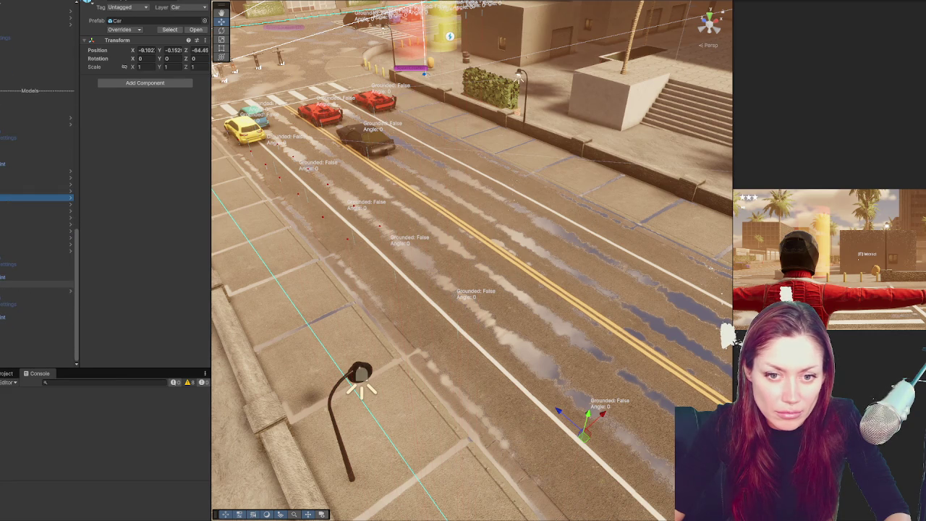
{"action": "left_click", "coordinate": [36, 284]}
{"action": "left_click", "coordinate": [36, 151]}
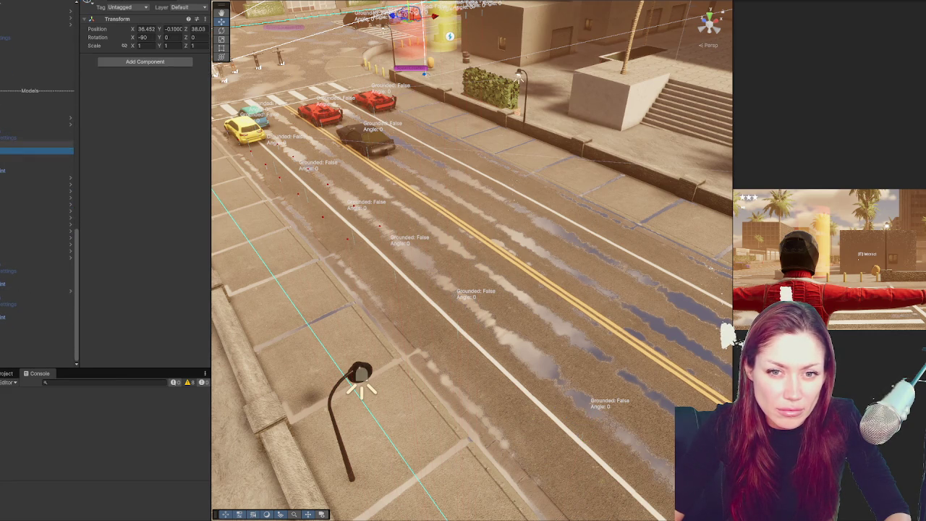
Zero the dark car's Transform position values.
{"action": "type", "text": "0"}
{"action": "key", "text": "Tab"}
{"action": "type", "text": "0"}
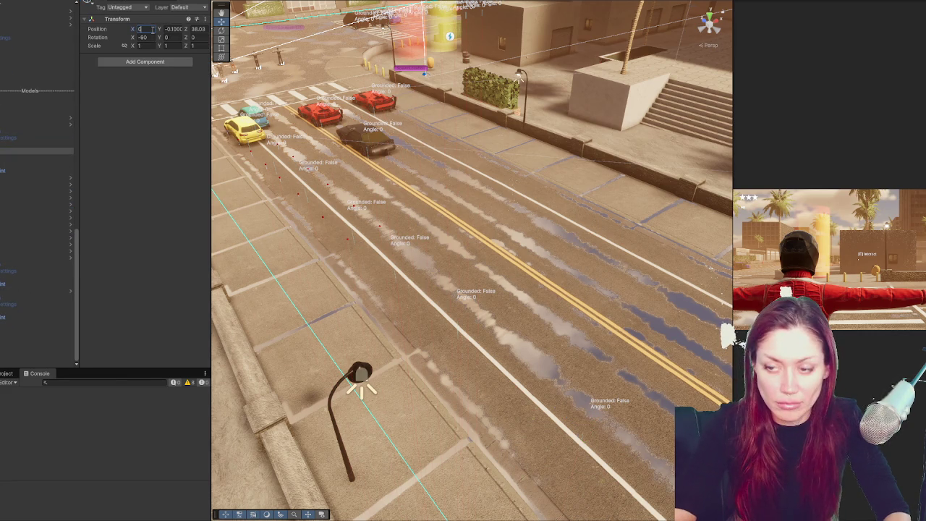
{"action": "key", "text": "Tab"}
{"action": "type", "text": "0"}
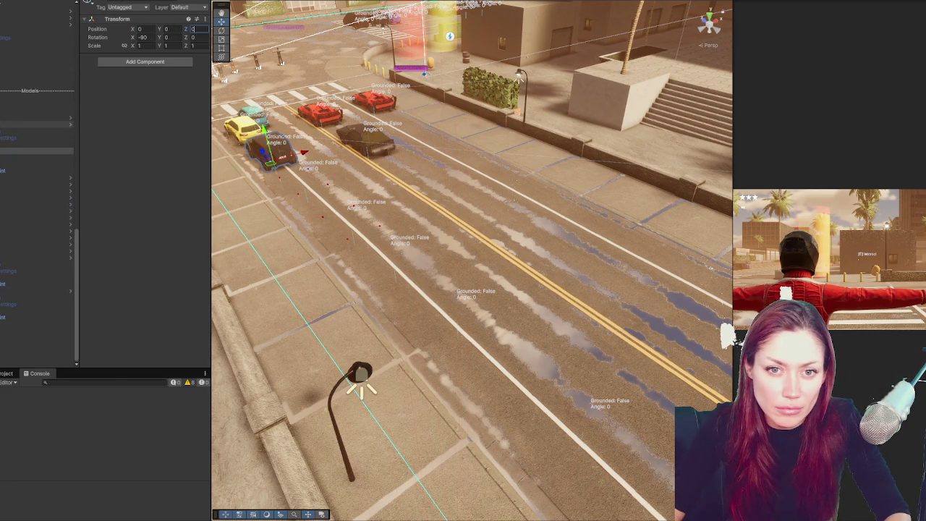
{"action": "left_click", "coordinate": [36, 150]}
Parent the blue car model under the next spawn point and set its Z position to 0.
{"action": "scroll", "coordinate": [36, 217], "scroll_direction": "down", "scroll_amount": 1}
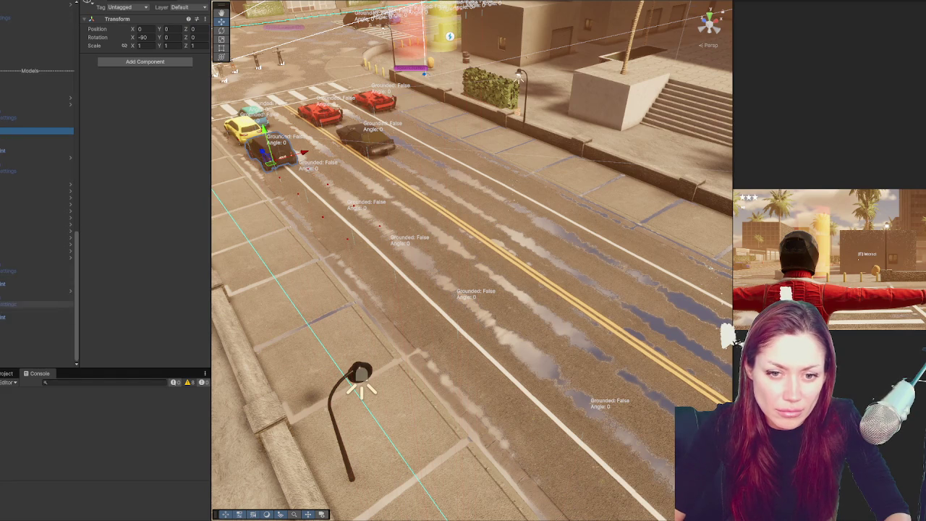
{"action": "left_click", "coordinate": [6, 177]}
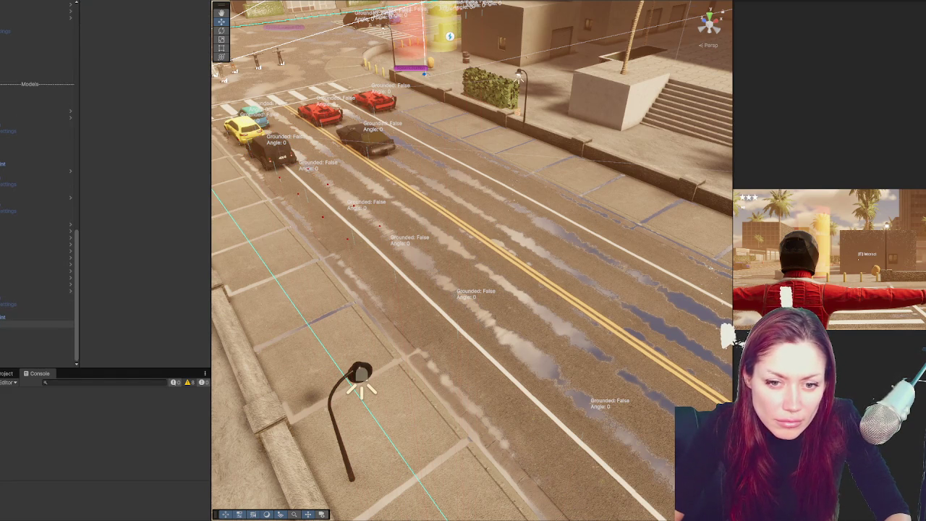
{"action": "mouse_move", "coordinate": [37, 323]}
{"action": "left_mouse_down"}
{"action": "mouse_move", "coordinate": [37, 173]}
{"action": "mouse_move", "coordinate": [36, 192]}
{"action": "left_mouse_up"}
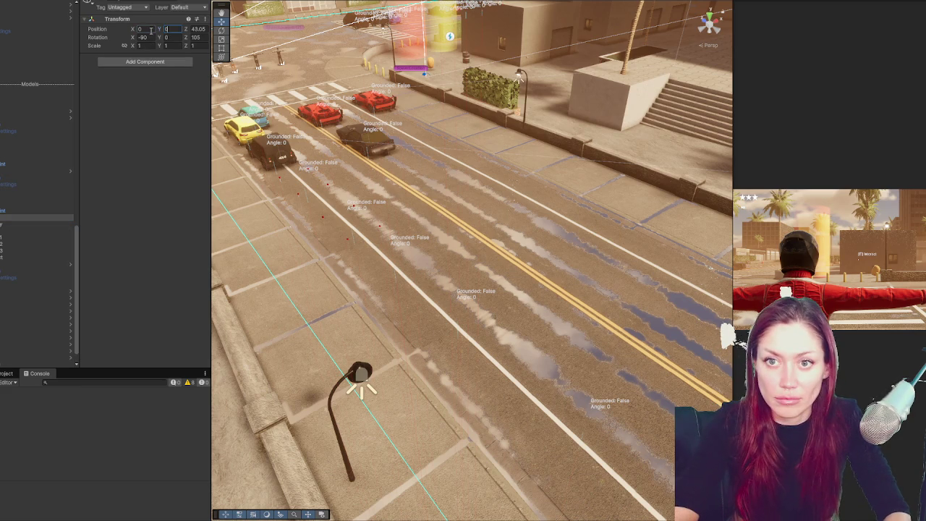
{"action": "key", "text": "Tab"}
{"action": "type", "text": "0"}
{"action": "key", "text": "Tab"}
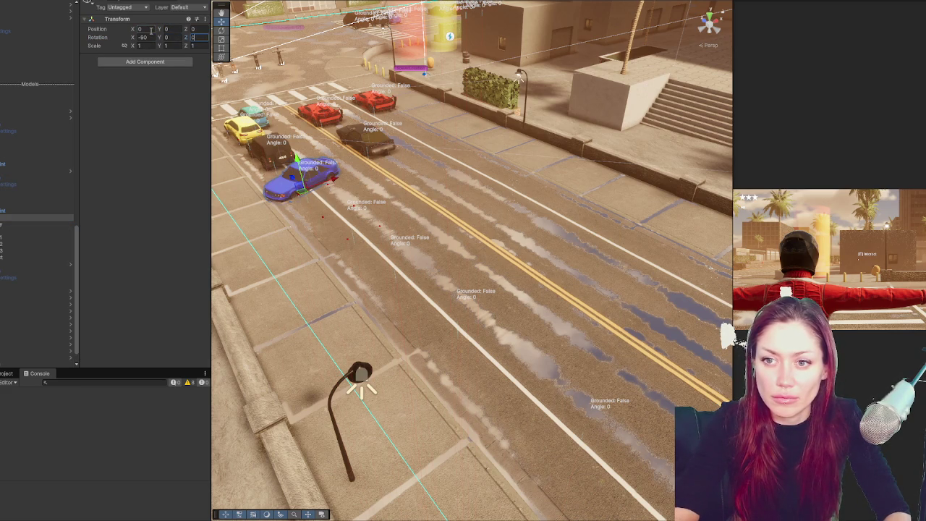
{"action": "left_click", "coordinate": [2, 212]}
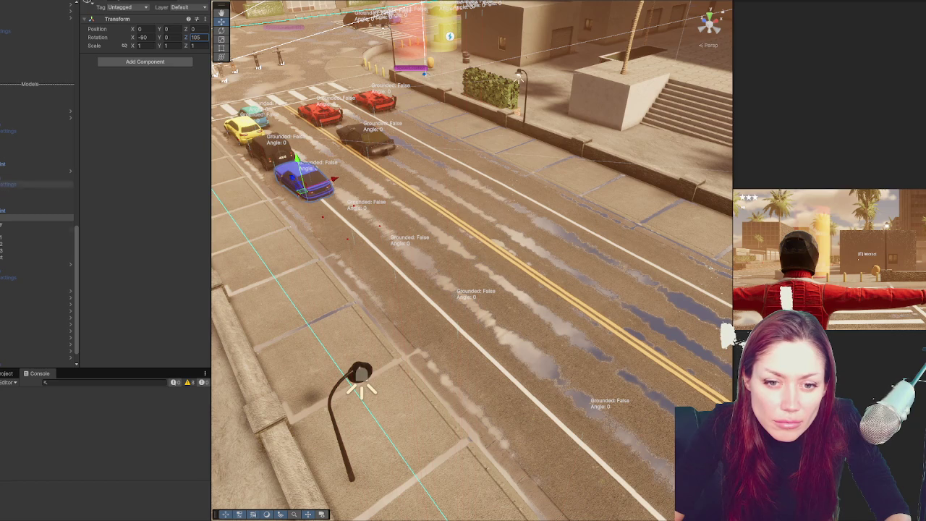
{"action": "scroll", "coordinate": [40, 189], "scroll_direction": "down", "scroll_amount": 1}
{"action": "left_click", "coordinate": [2, 340]}
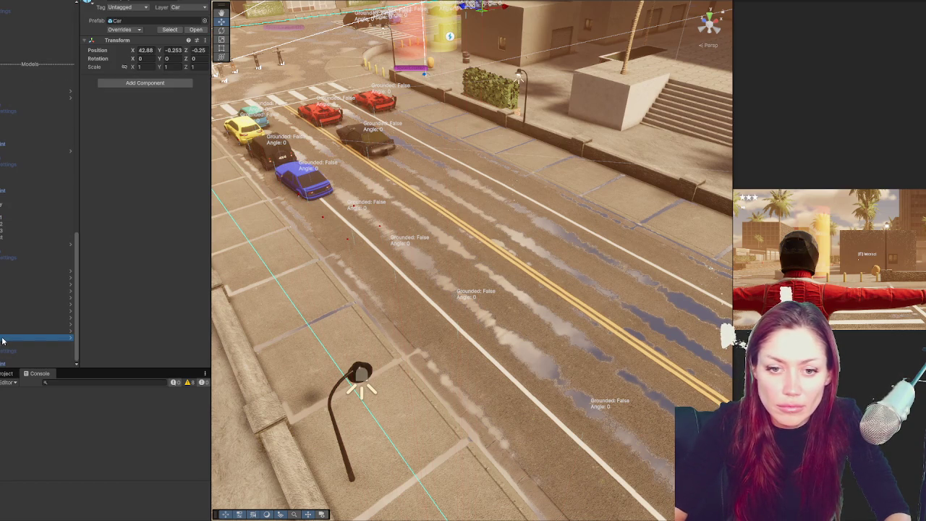
{"action": "key", "text": "Up"}
Select the empty spawn point behind the blue car.
{"action": "left_click", "coordinate": [5, 248]}
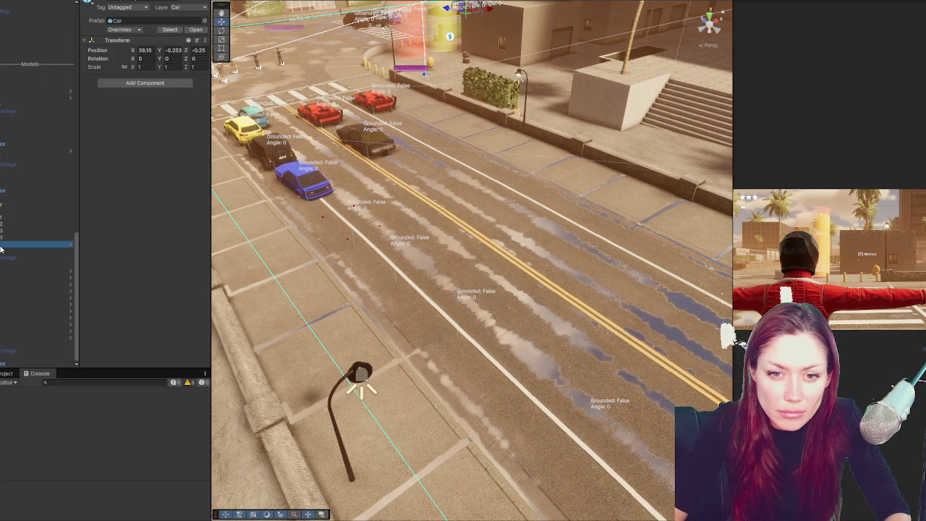
{"action": "scroll", "coordinate": [6, 247], "scroll_direction": "up", "scroll_amount": 1}
{"action": "scroll", "coordinate": [36, 217], "scroll_direction": "down", "scroll_amount": 1}
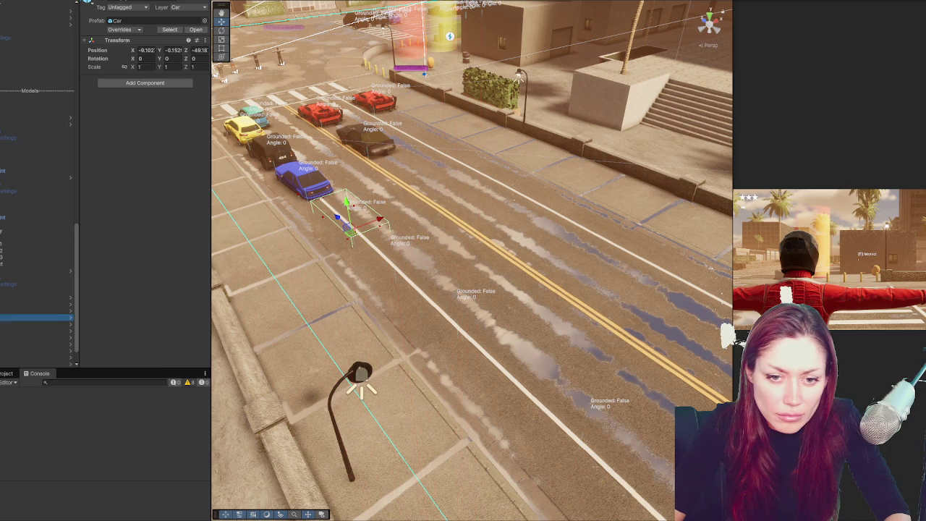
{"action": "left_click", "coordinate": [6, 290]}
{"action": "scroll", "coordinate": [36, 217], "scroll_direction": "down", "scroll_amount": 2}
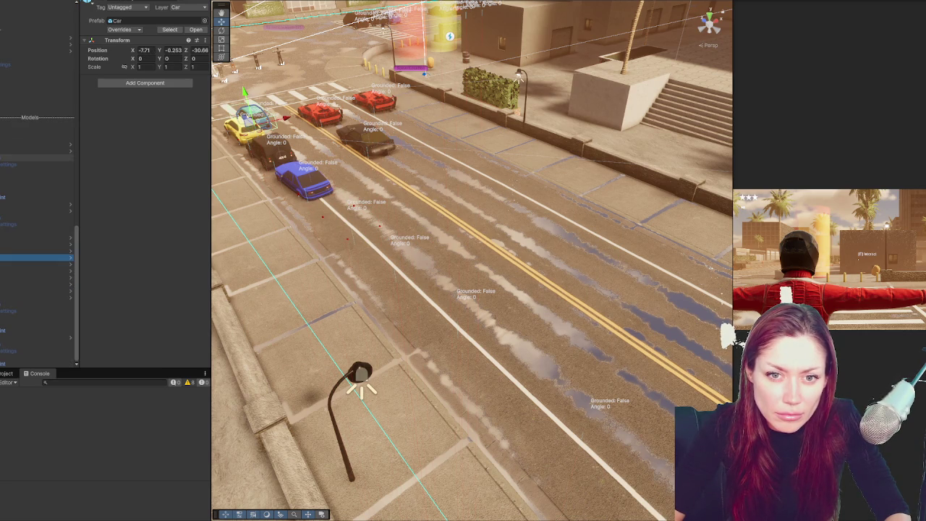
{"action": "scroll", "coordinate": [37, 145], "scroll_direction": "up", "scroll_amount": 2}
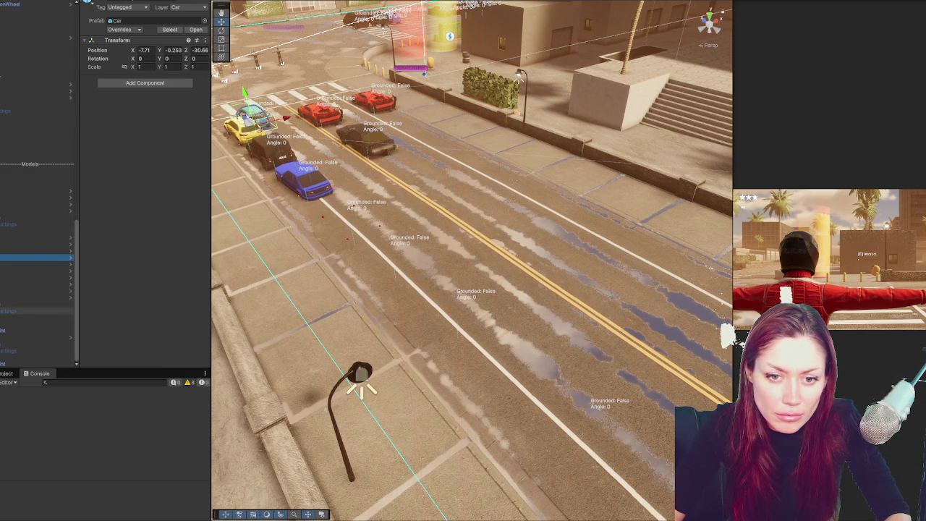
Place the dark green-roofed pickup model with its position set to 0, 0, 0.
{"action": "left_click", "coordinate": [36, 323]}
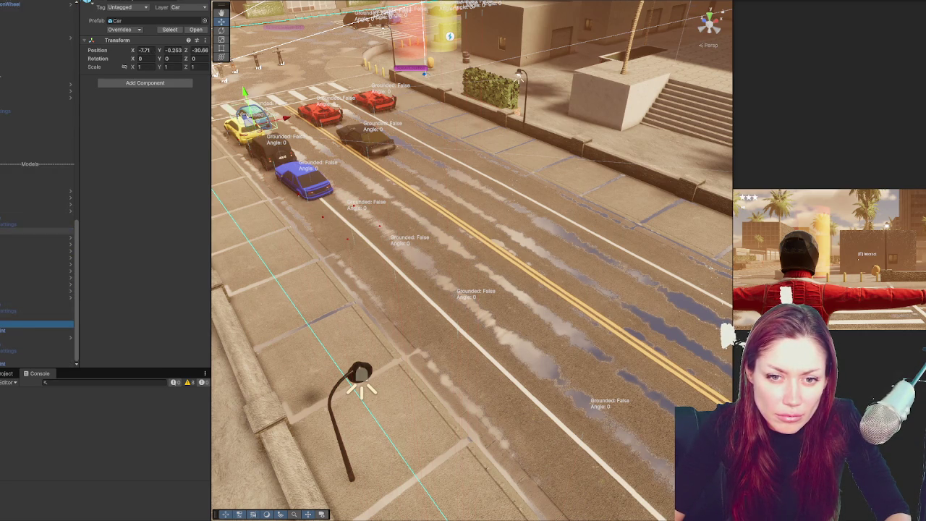
{"action": "left_click", "coordinate": [36, 257]}
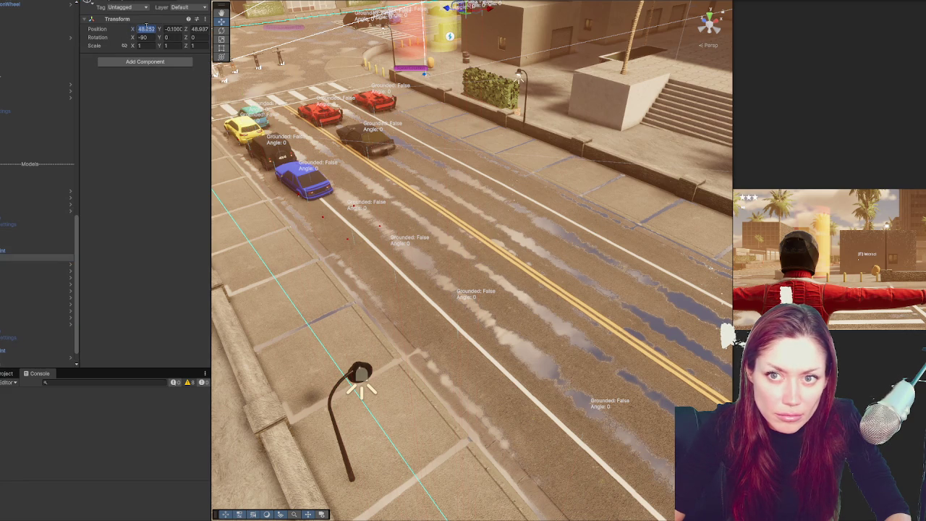
{"action": "type", "text": "0"}
{"action": "key", "text": "Tab"}
{"action": "type", "text": "0"}
{"action": "key", "text": "Tab"}
{"action": "type", "text": "0"}
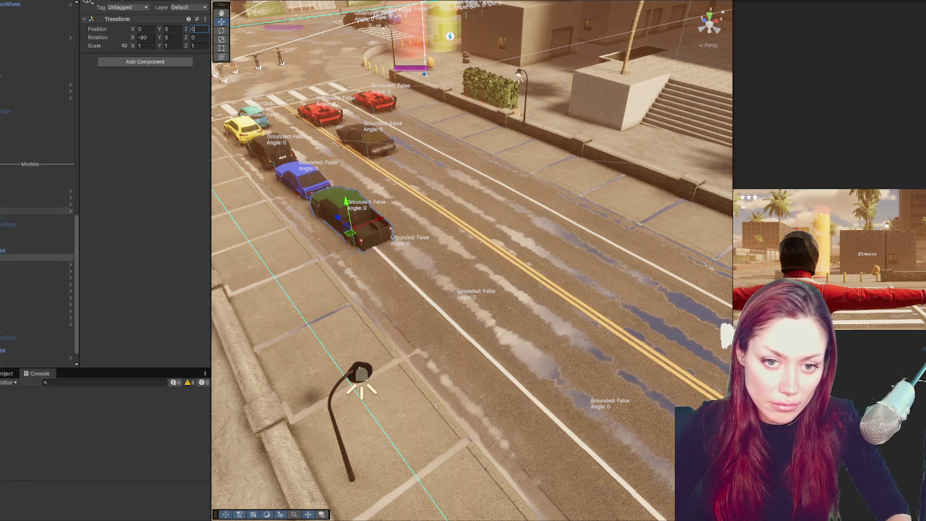
{"action": "left_click", "coordinate": [36, 304]}
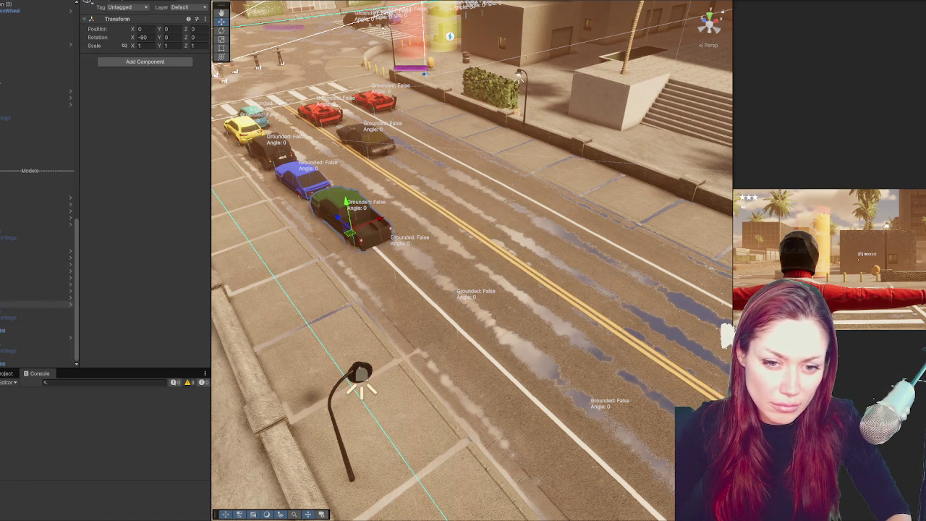
Select the next spawn point and the blue car model, starting to zero its position.
{"action": "scroll", "coordinate": [36, 319], "scroll_direction": "up", "scroll_amount": 1}
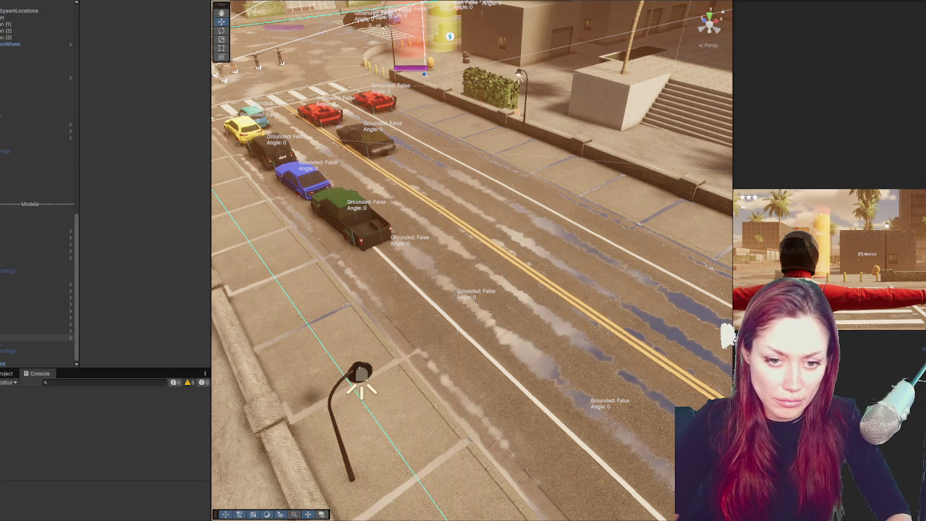
{"action": "left_click", "coordinate": [36, 333]}
{"action": "scroll", "coordinate": [36, 311], "scroll_direction": "down", "scroll_amount": 1}
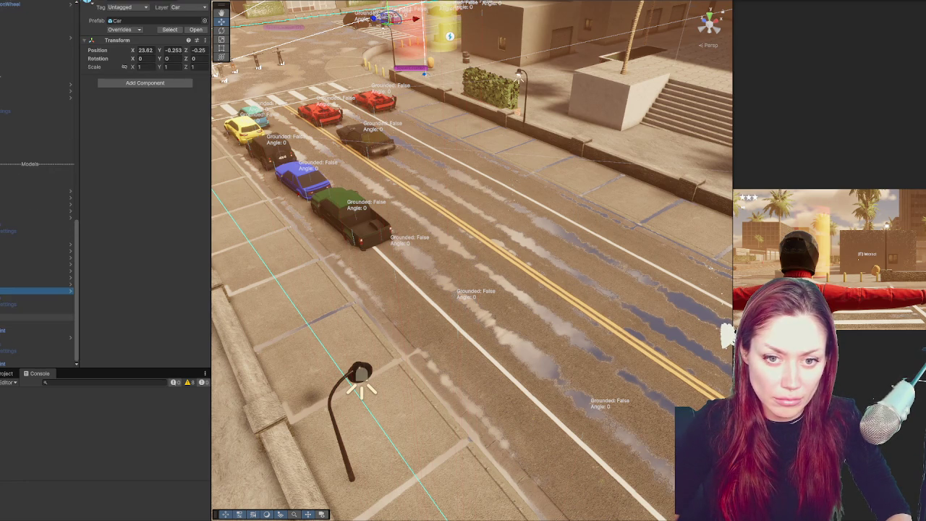
{"action": "left_click", "coordinate": [37, 317]}
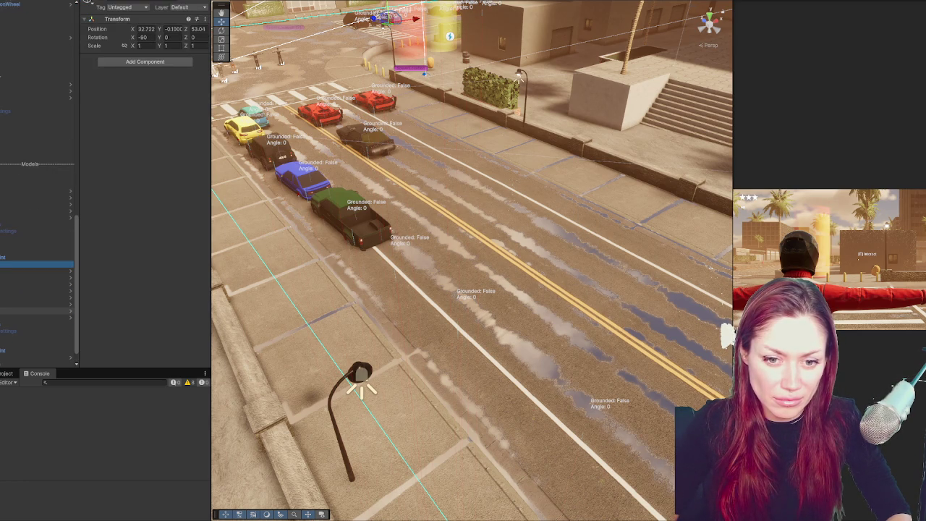
{"action": "left_click", "coordinate": [37, 317], "text": "ctrl"}
{"action": "scroll", "coordinate": [36, 318], "scroll_direction": "up", "scroll_amount": 1}
{"action": "left_click", "coordinate": [36, 284]}
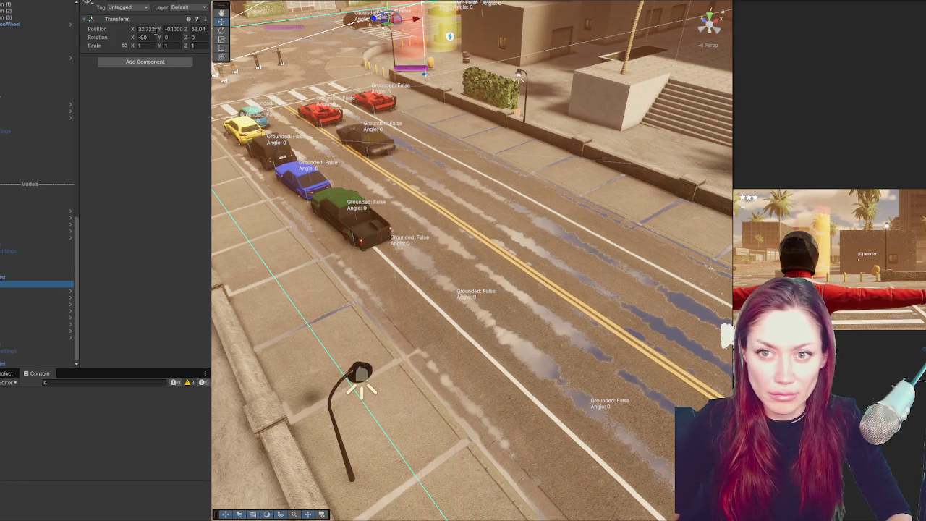
{"action": "type", "text": "0"}
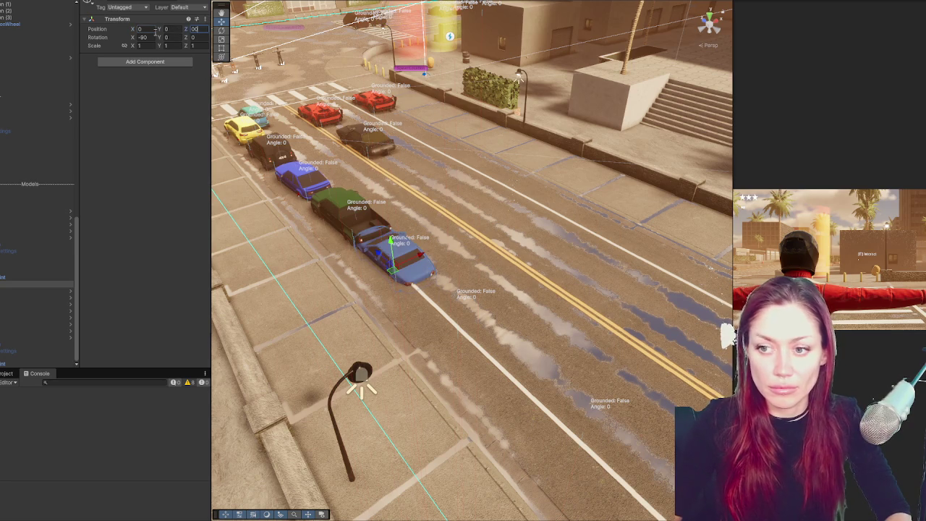
Drag the blue car across into the far lane with the Move tool.
{"action": "left_click", "coordinate": [23, 241]}
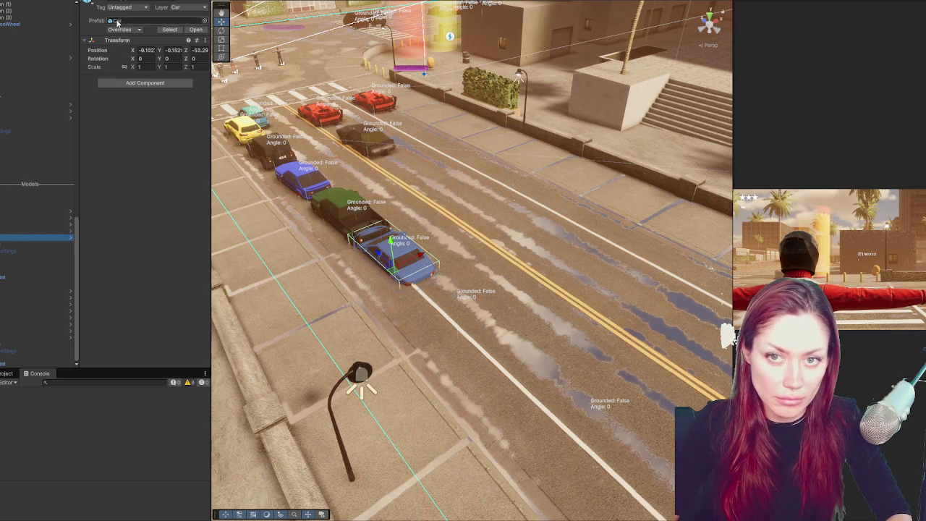
{"action": "scroll", "coordinate": [382, 253], "scroll_direction": "down", "scroll_amount": 1}
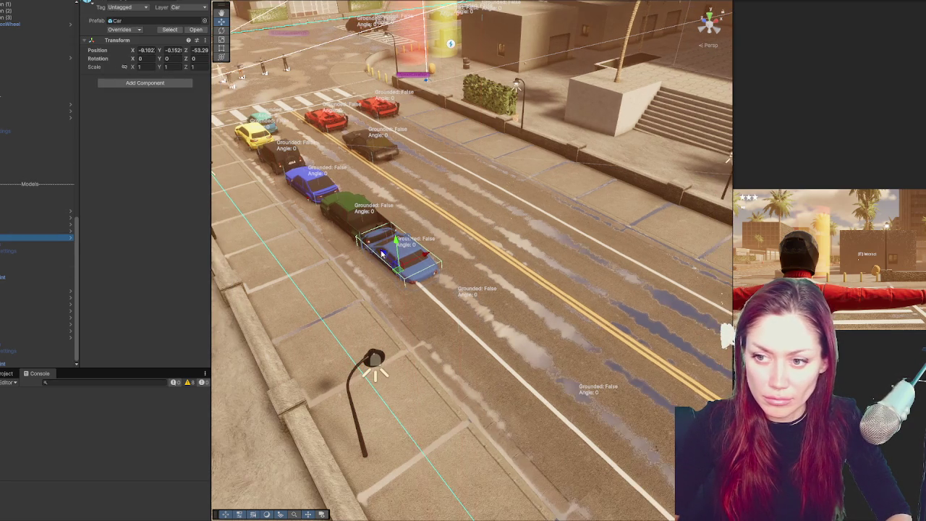
{"action": "left_click_drag", "start_coordinate": [427, 258], "coordinate": [502, 215]}
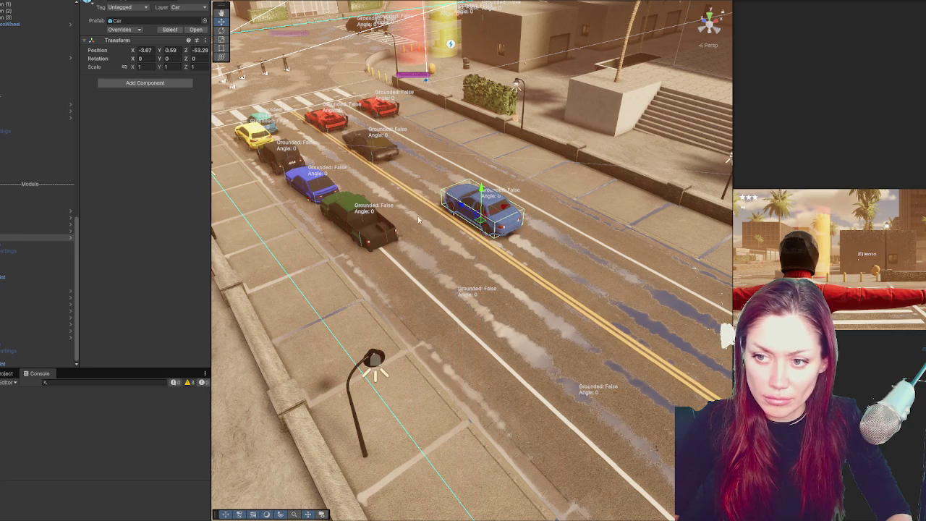
{"action": "scroll", "coordinate": [36, 239], "scroll_direction": "up", "scroll_amount": 3}
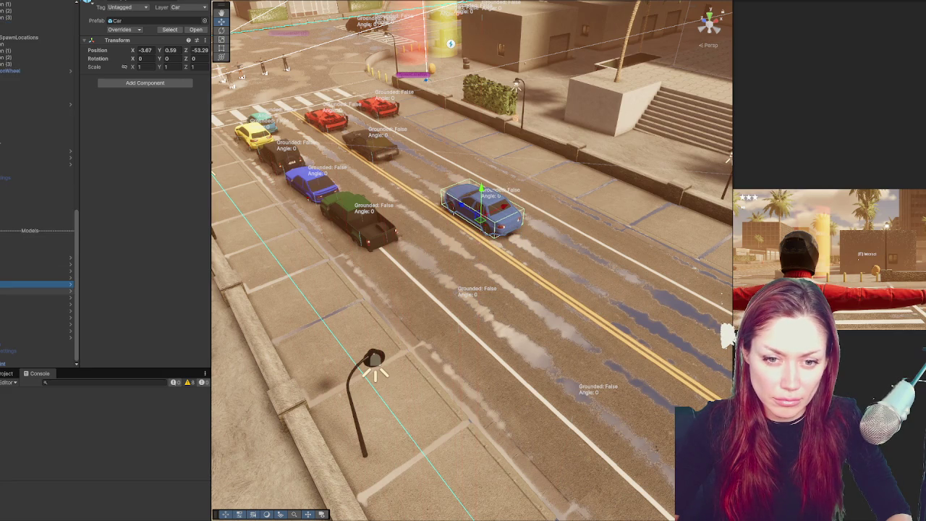
{"action": "scroll", "coordinate": [14, 267], "scroll_direction": "down", "scroll_amount": 1}
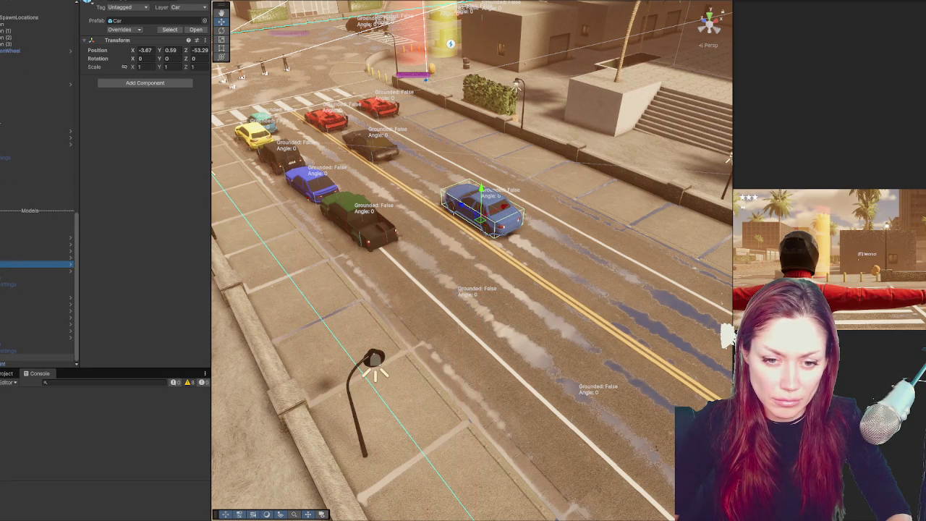
Add the red sports car model at position 0 and raise it onto the road along Y.
{"action": "left_click", "coordinate": [36, 338]}
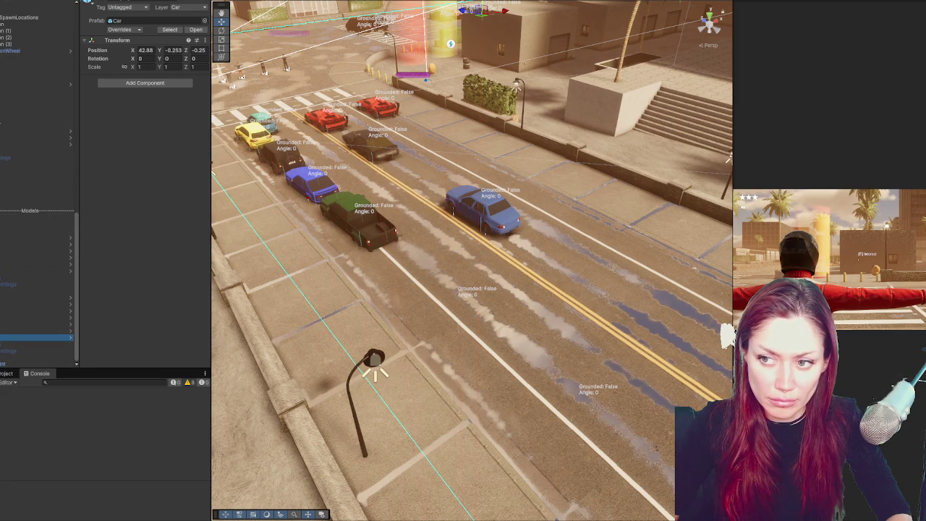
{"action": "scroll", "coordinate": [36, 218], "scroll_direction": "up", "scroll_amount": 2}
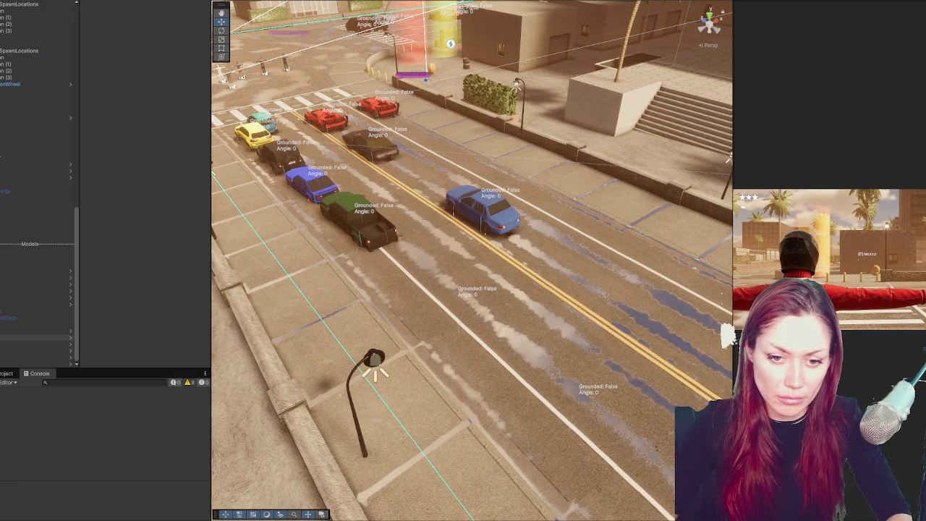
{"action": "scroll", "coordinate": [36, 217], "scroll_direction": "down", "scroll_amount": 2}
{"action": "left_click", "coordinate": [36, 357]}
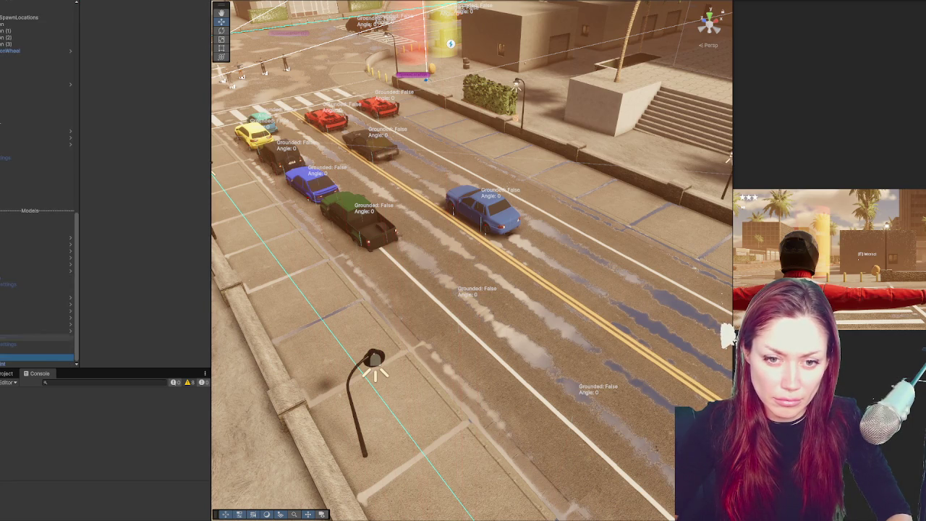
{"action": "left_click", "coordinate": [144, 29]}
{"action": "type", "text": "0"}
{"action": "key", "text": "Tab"}
{"action": "key", "text": "Tab"}
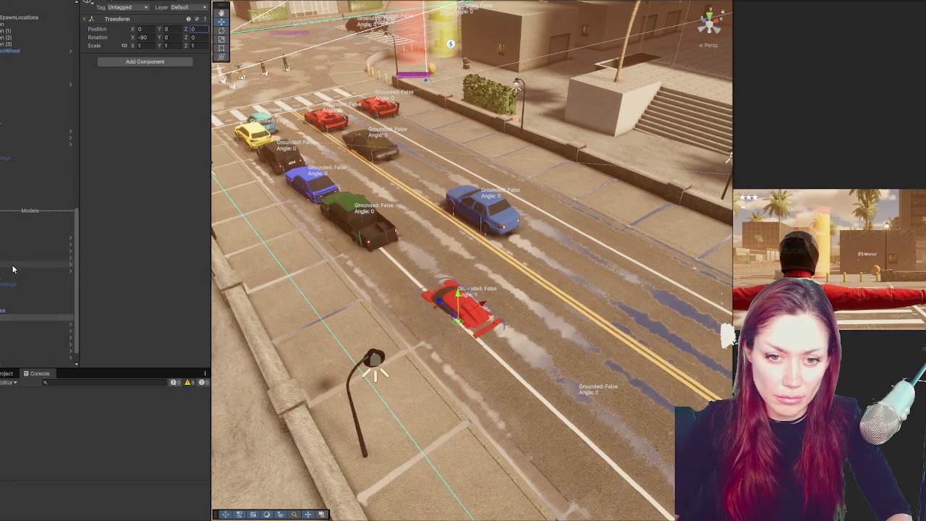
{"action": "left_click", "coordinate": [14, 269]}
{"action": "left_click_drag", "start_coordinate": [456, 295], "coordinate": [454, 281]}
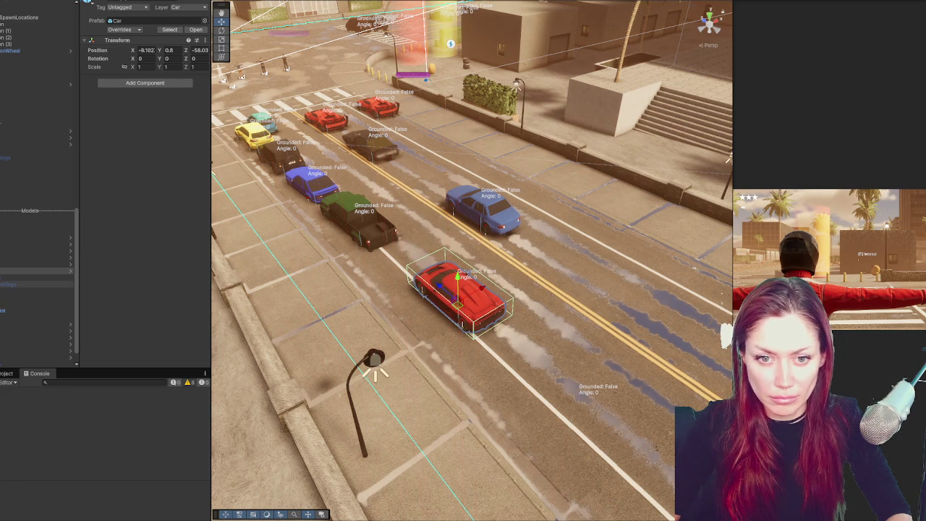
Select the black SUV model and zero its Transform position values.
{"action": "scroll", "coordinate": [36, 181], "scroll_direction": "up", "scroll_amount": 1}
{"action": "left_click", "coordinate": [37, 277]}
{"action": "key", "text": "shift+d"}
{"action": "scroll", "coordinate": [36, 181], "scroll_direction": "up", "scroll_amount": 3}
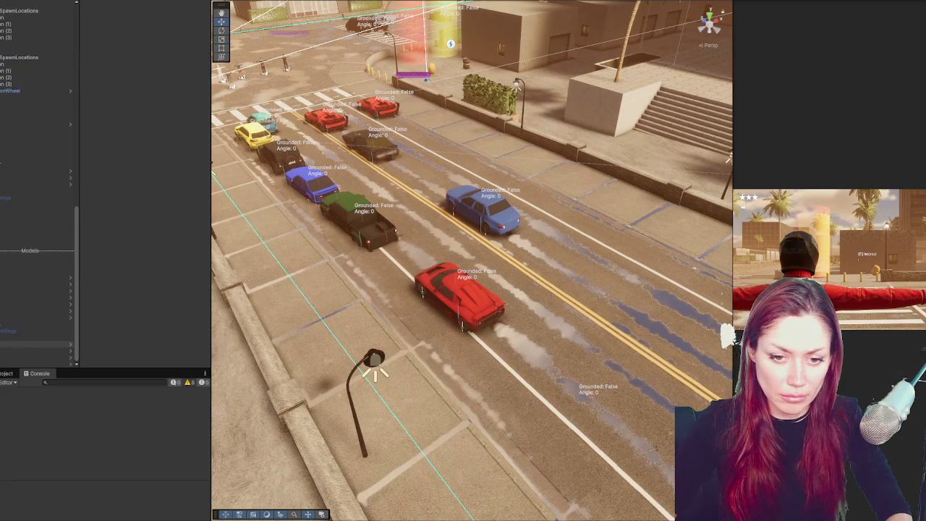
{"action": "scroll", "coordinate": [37, 181], "scroll_direction": "down", "scroll_amount": 2}
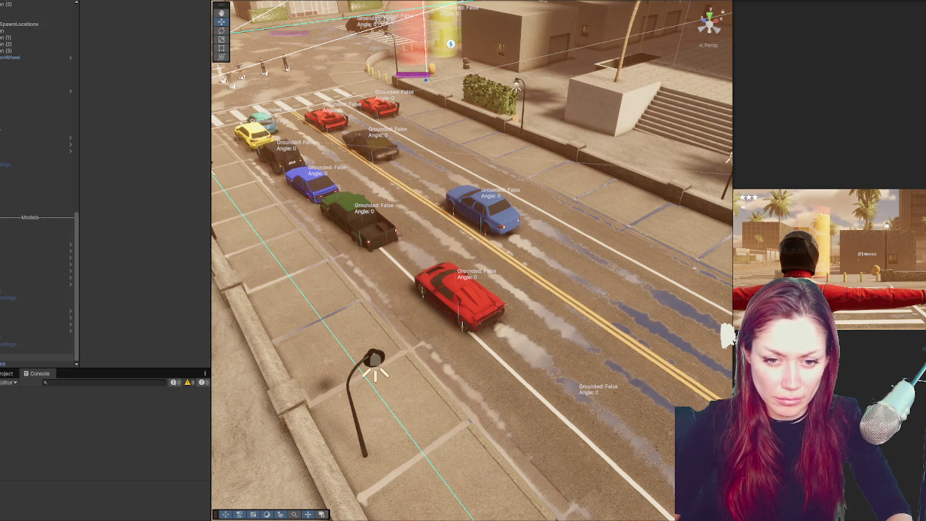
{"action": "left_click", "coordinate": [37, 331]}
{"action": "type", "text": "0"}
{"action": "key", "text": "Tab"}
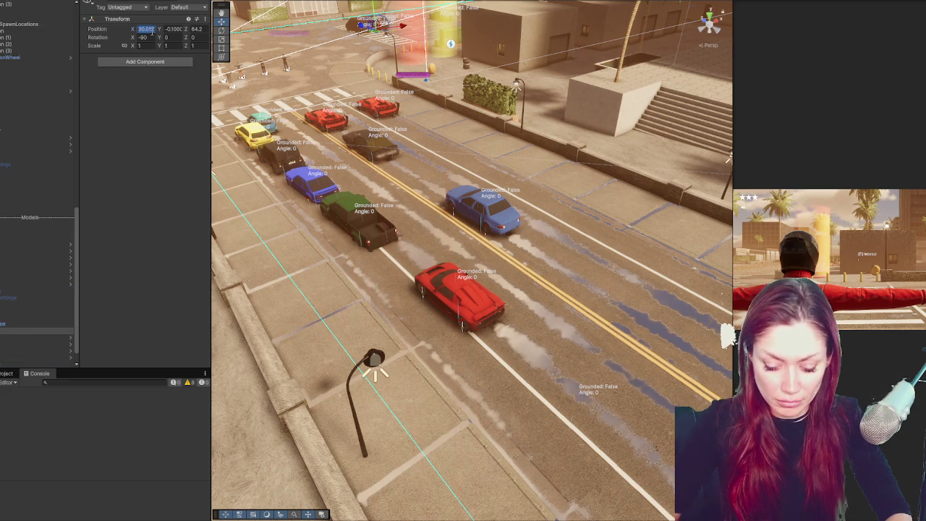
{"action": "type", "text": "0"}
{"action": "key", "text": "Tab"}
{"action": "type", "text": "0"}
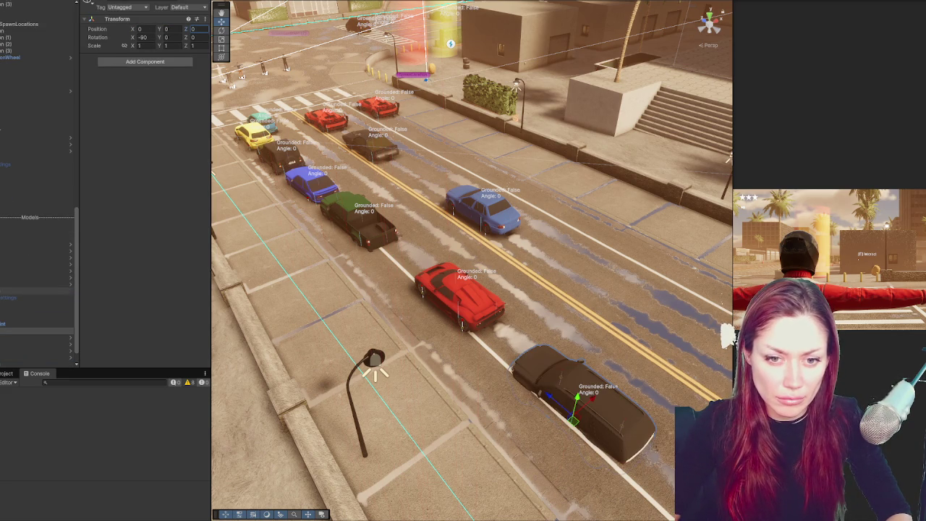
Raise the dark SUV up its Y arrow so it rests on the road surface.
{"action": "scroll", "coordinate": [0, 326], "scroll_direction": "up", "scroll_amount": 2}
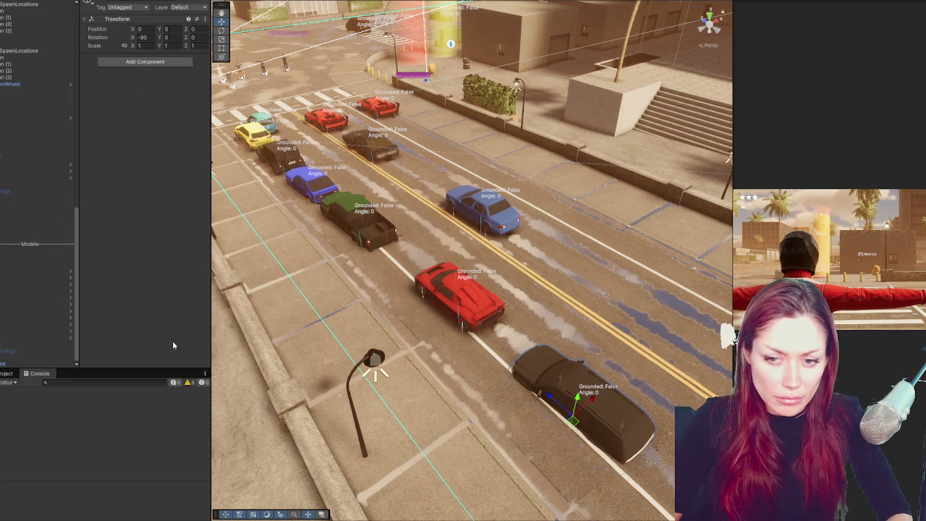
{"action": "left_click_drag", "start_coordinate": [586, 401], "coordinate": [590, 382]}
{"action": "scroll", "coordinate": [36, 326], "scroll_direction": "down", "scroll_amount": 2}
{"action": "left_click", "coordinate": [36, 357]}
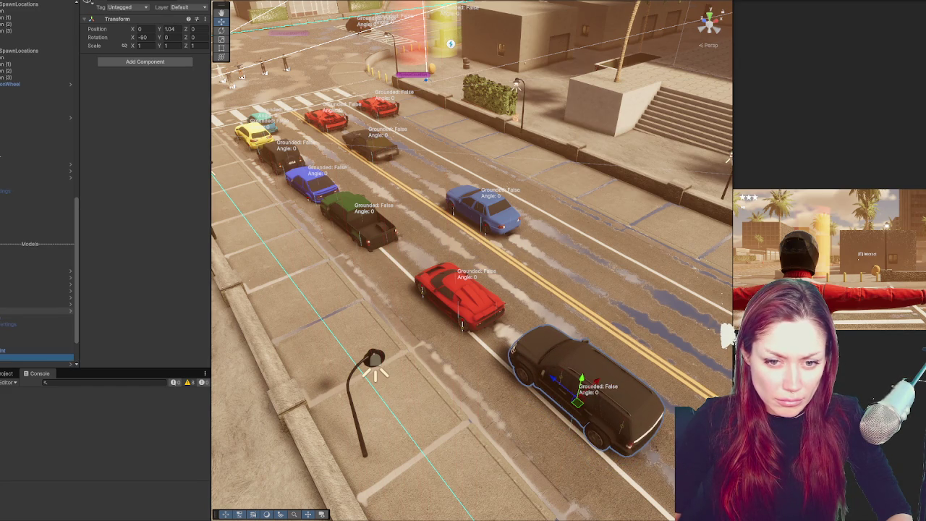
{"action": "left_click", "coordinate": [587, 406]}
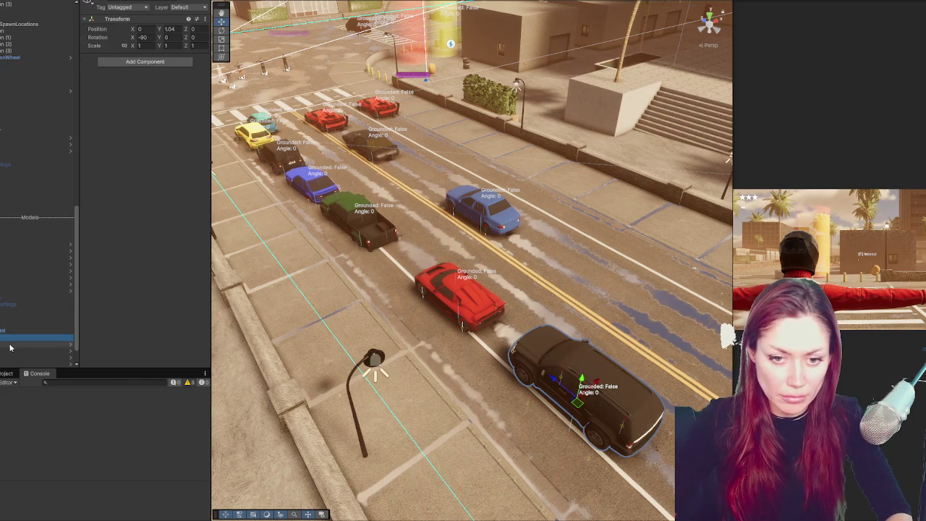
Select the next car model, reset its position to zero, then select the teal car.
{"action": "left_click", "coordinate": [11, 348]}
{"action": "scroll", "coordinate": [32, 321], "scroll_direction": "down", "scroll_amount": 1}
{"action": "scroll", "coordinate": [36, 217], "scroll_direction": "down", "scroll_amount": 3}
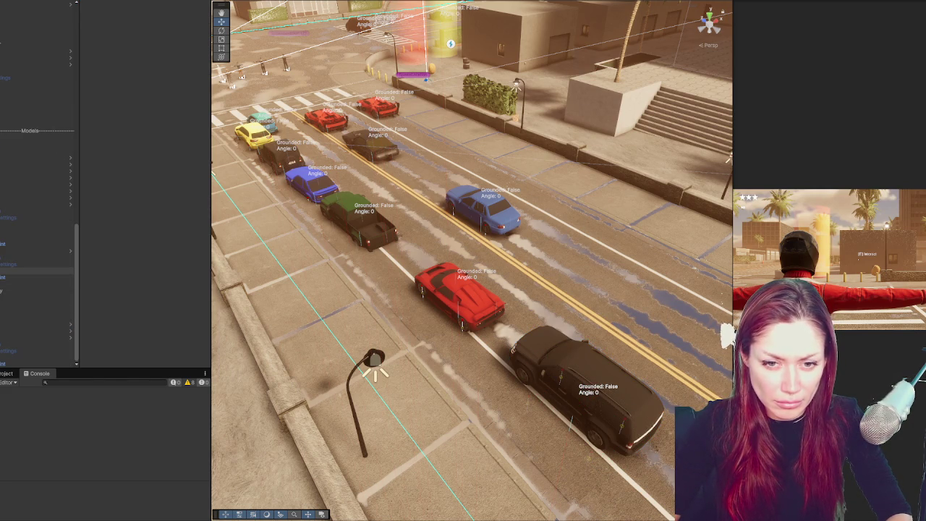
{"action": "left_click", "coordinate": [36, 285]}
{"action": "left_click", "coordinate": [36, 253]}
{"action": "left_click", "coordinate": [149, 20]}
{"action": "left_click", "coordinate": [150, 22]}
{"action": "left_click", "coordinate": [152, 25]}
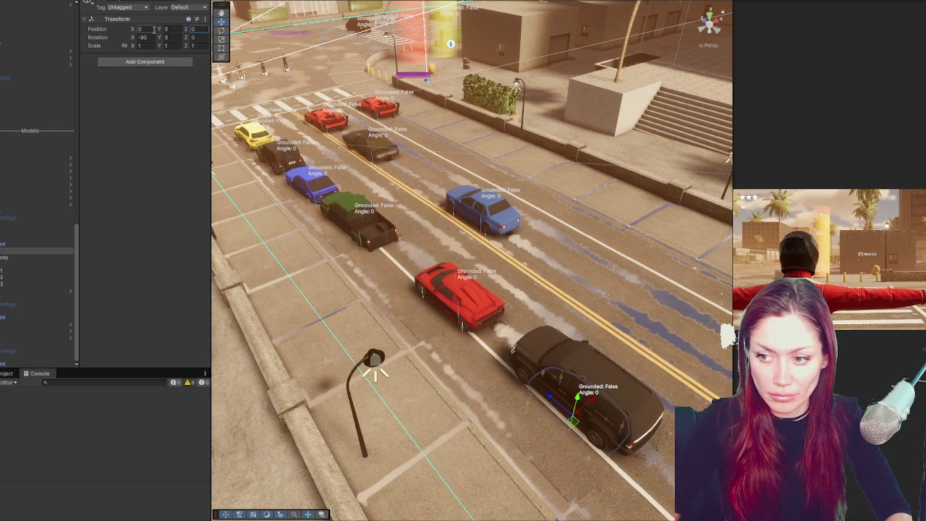
{"action": "left_click", "coordinate": [36, 205]}
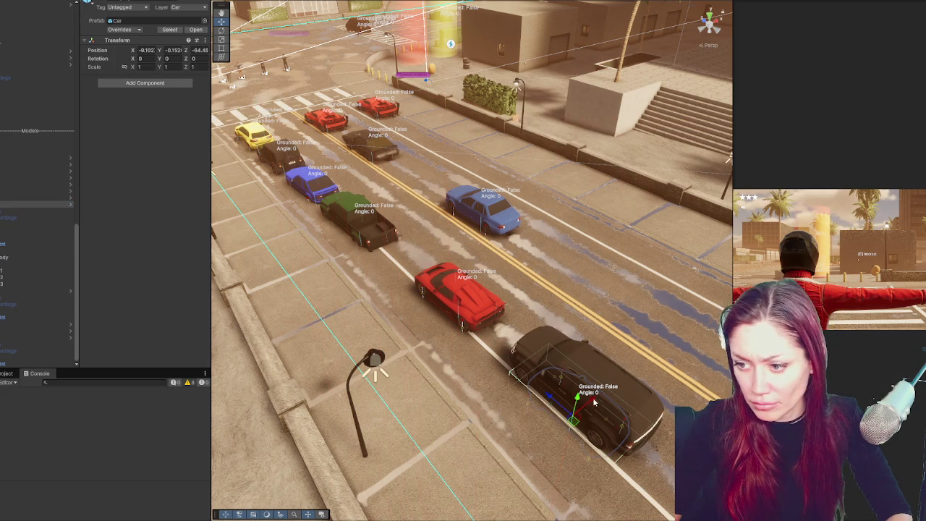
Raise the teal car, undo a series of changes, and move it back toward the other cars.
{"action": "left_click_drag", "start_coordinate": [667, 341], "coordinate": [662, 324]}
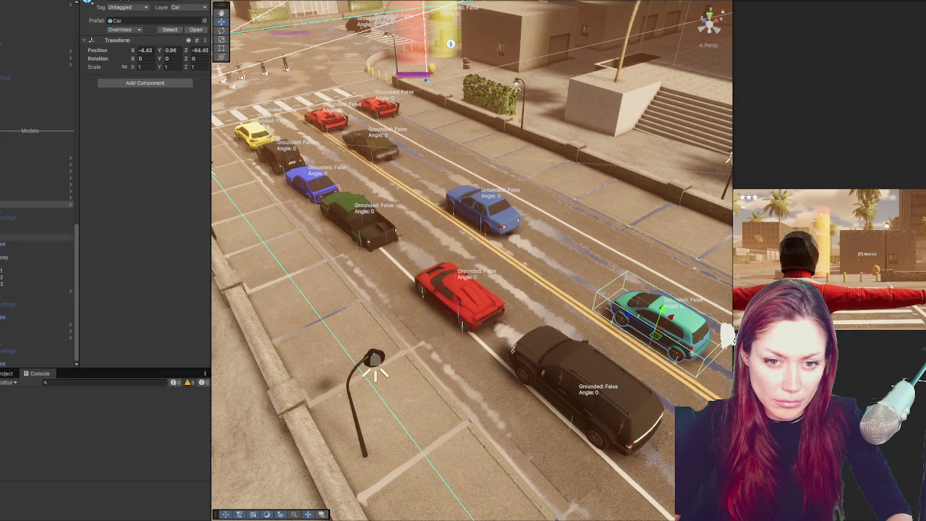
{"action": "left_click", "coordinate": [36, 291]}
{"action": "key", "text": "ctrl+z"}
{"action": "key", "text": "ctrl+z"}
{"action": "key", "text": "ctrl+z"}
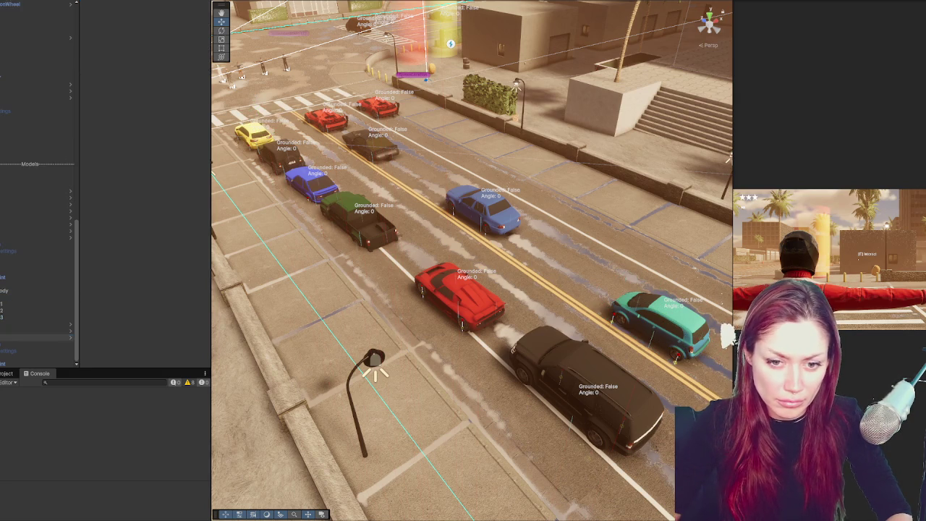
{"action": "key", "text": "ctrl+z"}
{"action": "key", "text": "ctrl+z"}
{"action": "key", "text": "ctrl+z"}
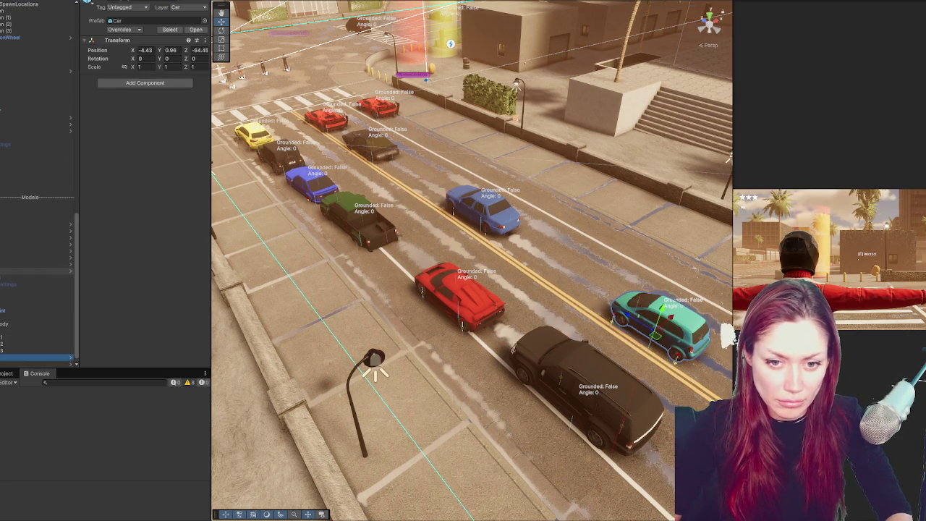
{"action": "key", "text": "ctrl+z"}
{"action": "key", "text": "ctrl+z"}
{"action": "key", "text": "ctrl+z"}
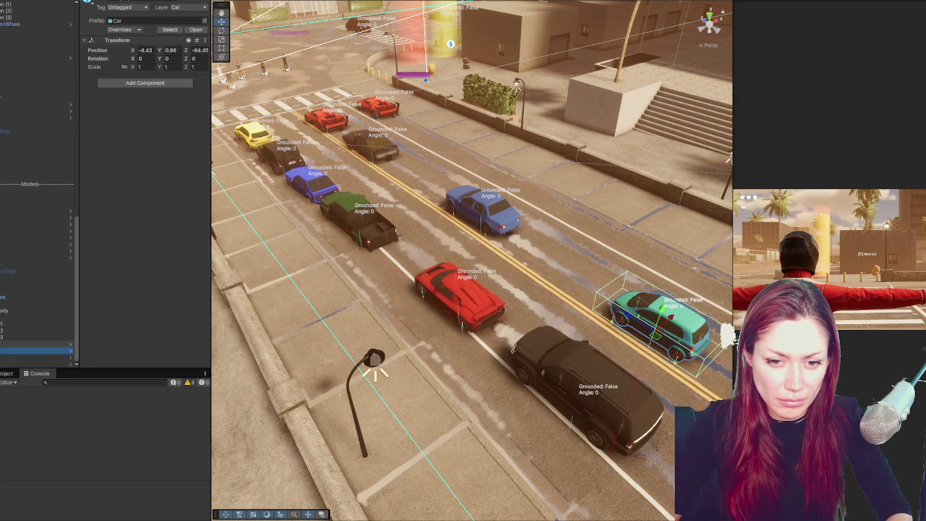
{"action": "key", "text": "ctrl+z"}
{"action": "key", "text": "ctrl+z"}
{"action": "key", "text": "ctrl+z"}
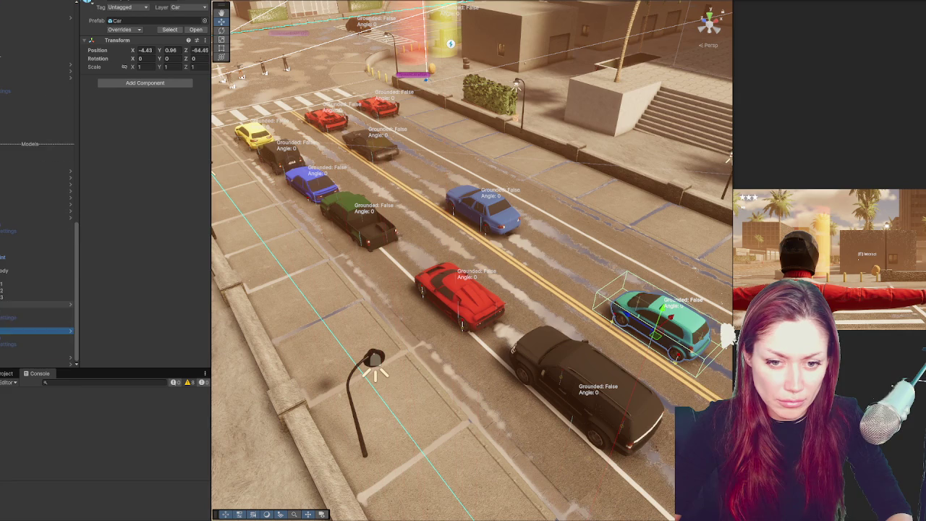
{"action": "key", "text": "ctrl+z"}
{"action": "key", "text": "ctrl+z"}
{"action": "key", "text": "ctrl+z"}
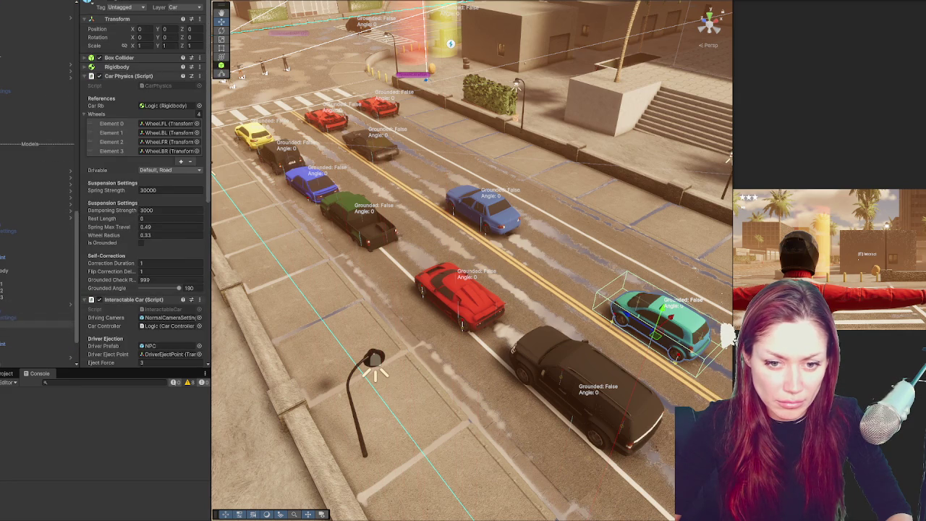
{"action": "key", "text": "ctrl+z"}
{"action": "key", "text": "ctrl+z"}
{"action": "key", "text": "ctrl+z"}
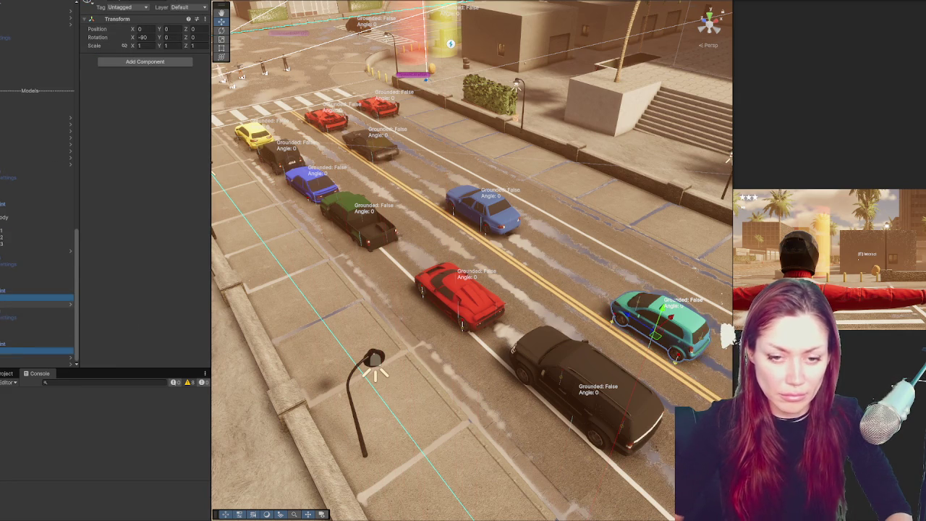
{"action": "key", "text": "ctrl+z"}
{"action": "key", "text": "ctrl+z"}
{"action": "key", "text": "ctrl+z"}
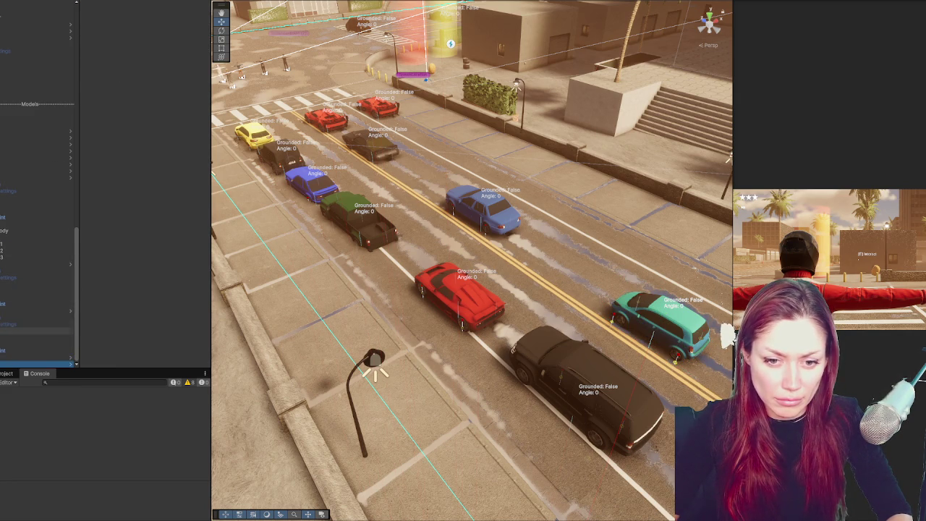
{"action": "left_click", "coordinate": [648, 318]}
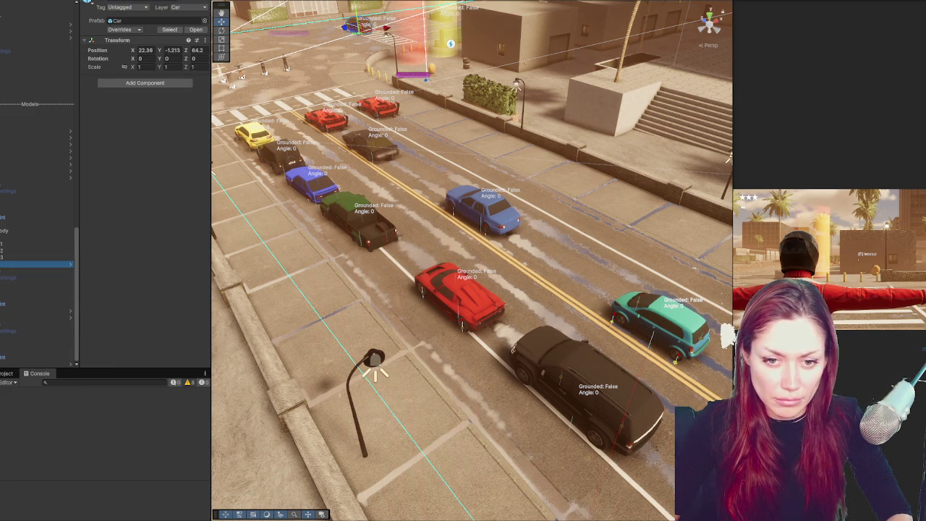
{"action": "left_click_drag", "start_coordinate": [626, 317], "coordinate": [533, 267]}
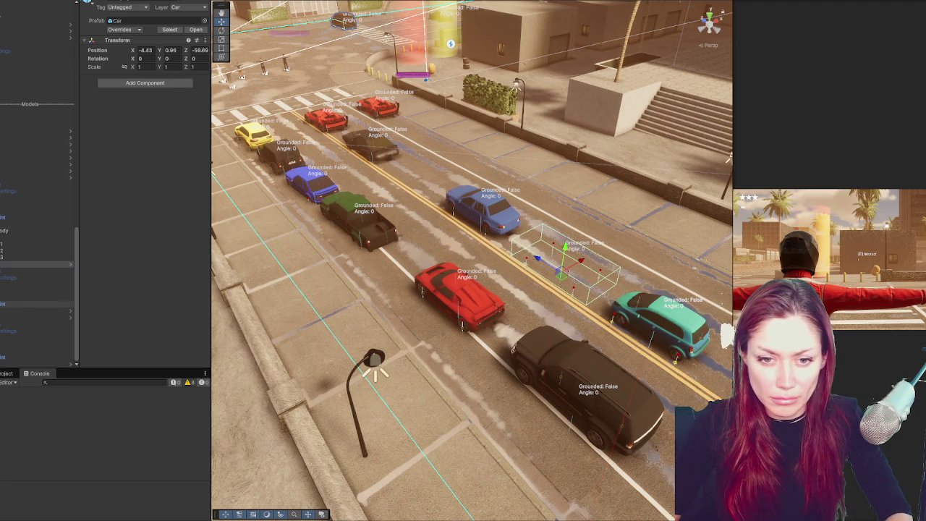
Zero the maroon van model's position so it snaps into its far-lane spot.
{"action": "left_click", "coordinate": [144, 50]}
{"action": "type", "text": "0"}
{"action": "key", "text": "Tab"}
{"action": "type", "text": "0"}
{"action": "key", "text": "Tab"}
{"action": "type", "text": "0"}
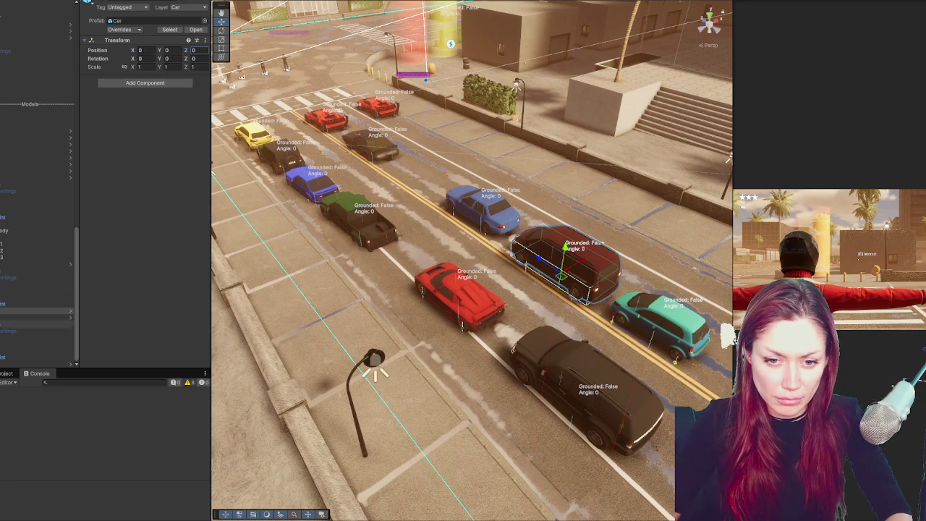
Set the teal wagon model's position to 0, 0, 0, then clear the selection.
{"action": "left_click", "coordinate": [36, 364]}
{"action": "left_click", "coordinate": [145, 50]}
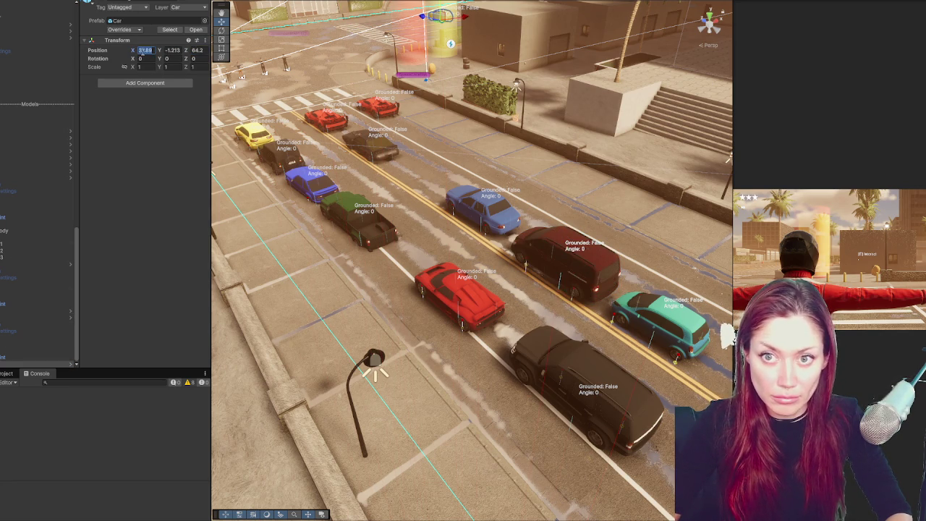
{"action": "type", "text": "0"}
{"action": "key", "text": "Tab"}
{"action": "type", "text": "0"}
{"action": "key", "text": "Tab"}
{"action": "type", "text": "0"}
{"action": "key", "text": "Tab"}
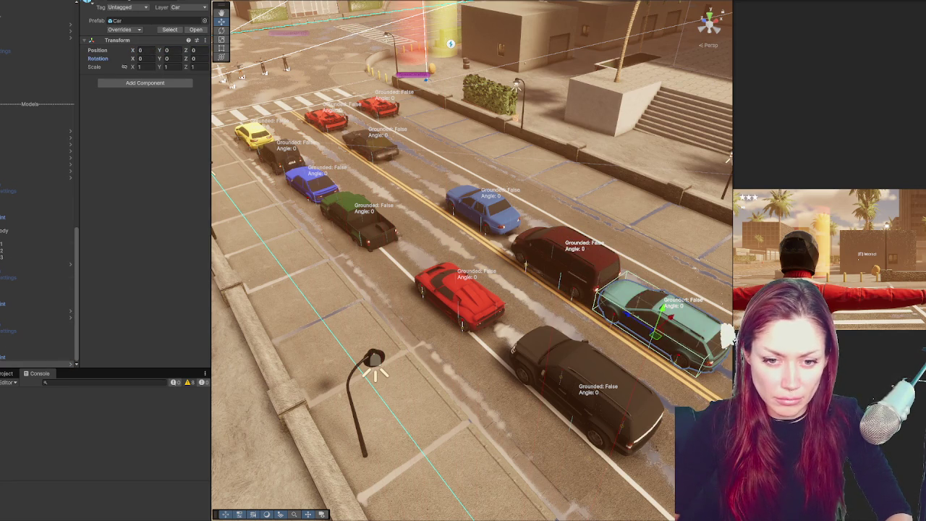
{"action": "scroll", "coordinate": [36, 290], "scroll_direction": "down", "scroll_amount": 2}
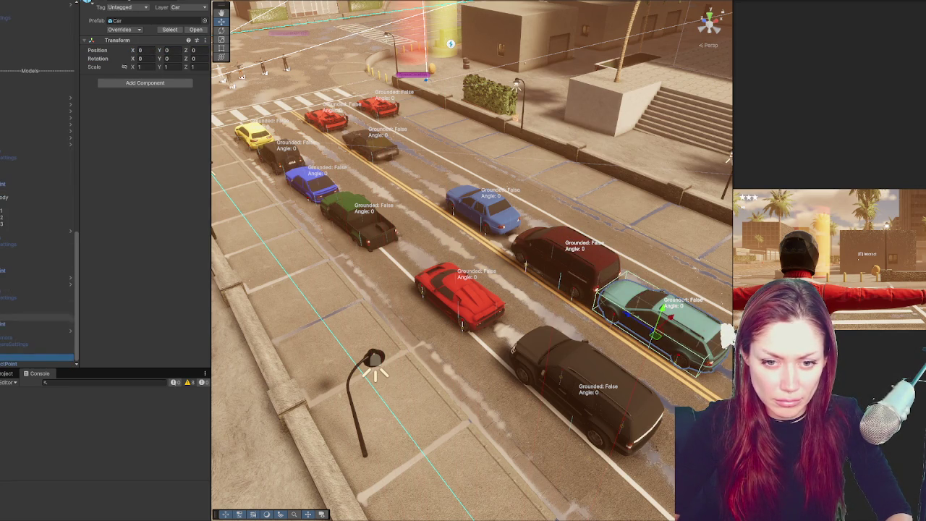
{"action": "left_click", "coordinate": [36, 330]}
{"action": "left_click", "coordinate": [36, 338]}
{"action": "scroll", "coordinate": [37, 217], "scroll_direction": "up", "scroll_amount": 1}
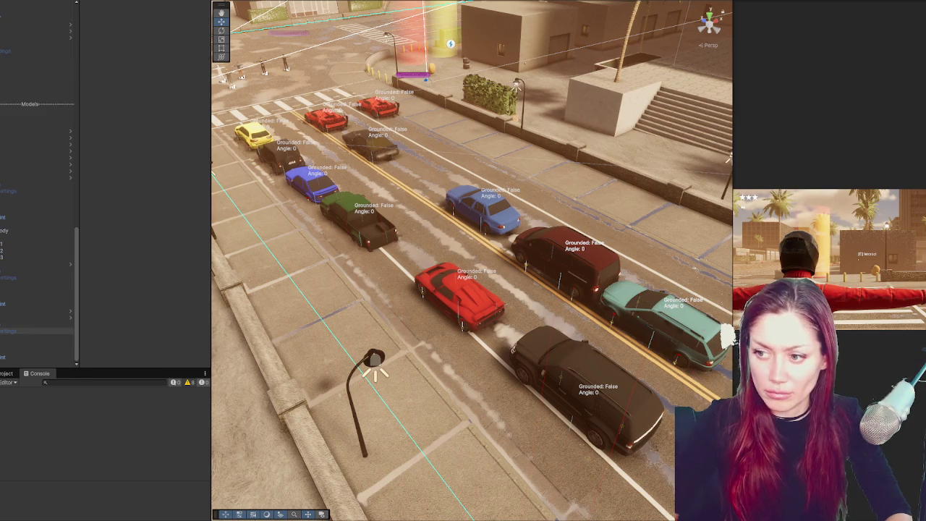
{"action": "left_click", "coordinate": [70, 311]}
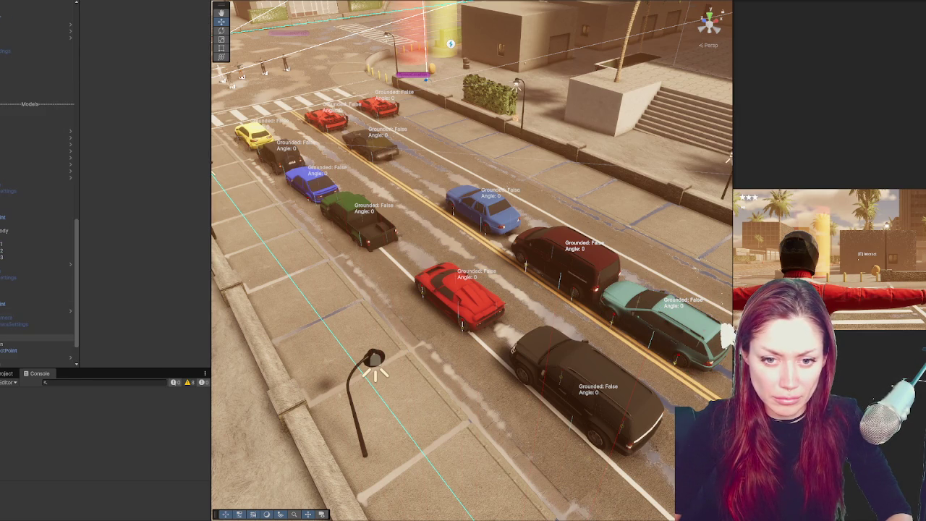
{"action": "left_click", "coordinate": [29, 325]}
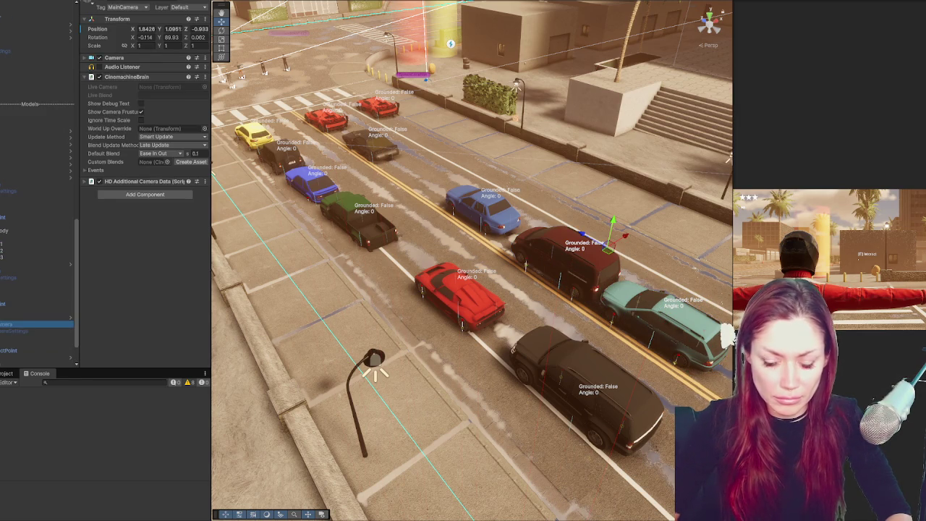
{"action": "left_click", "coordinate": [36, 211]}
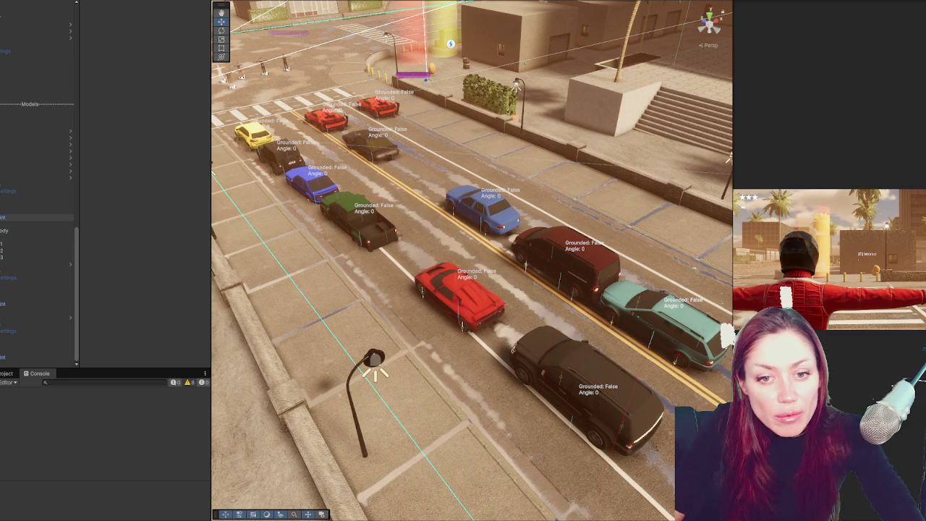
{"action": "left_click", "coordinate": [70, 167]}
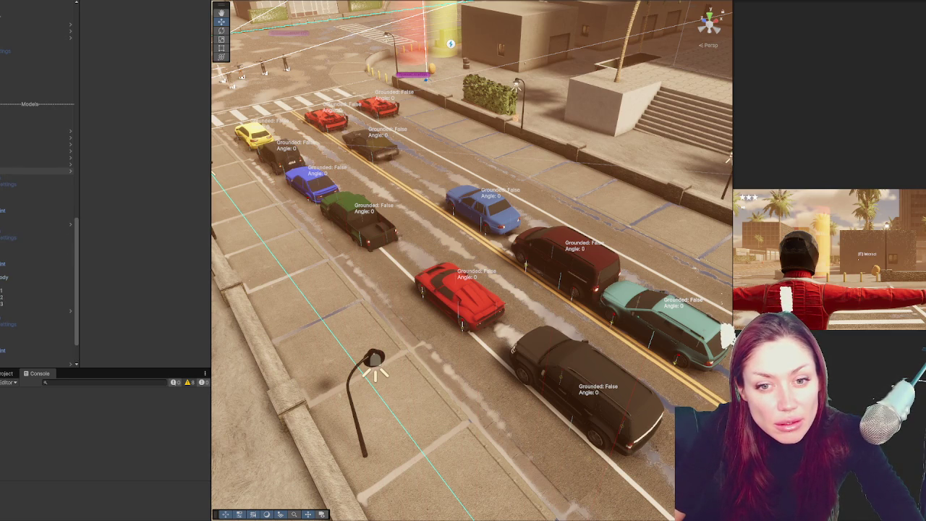
{"action": "left_click", "coordinate": [460, 291]}
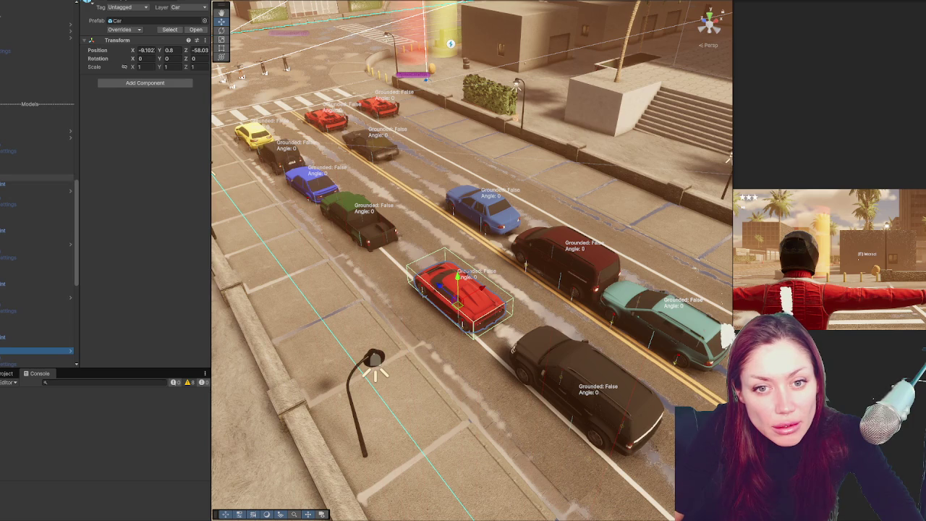
{"action": "left_click", "coordinate": [252, 134]}
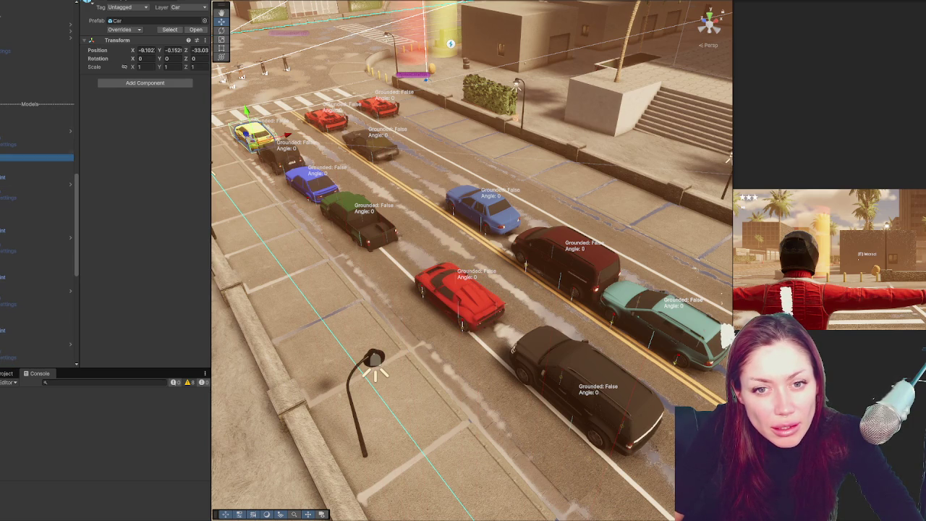
{"action": "left_click", "coordinate": [36, 178]}
{"action": "left_click", "coordinate": [36, 203]}
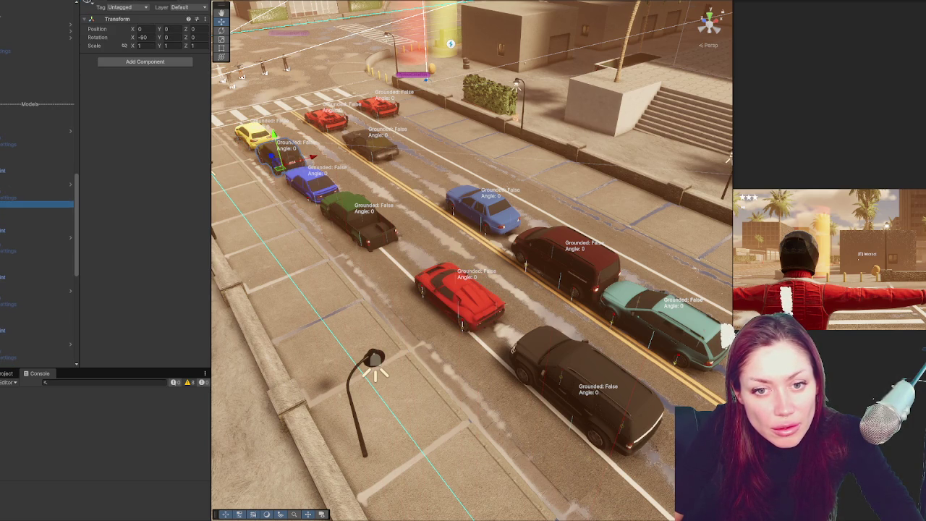
{"action": "left_click", "coordinate": [8, 211]}
{"action": "left_click", "coordinate": [37, 184]}
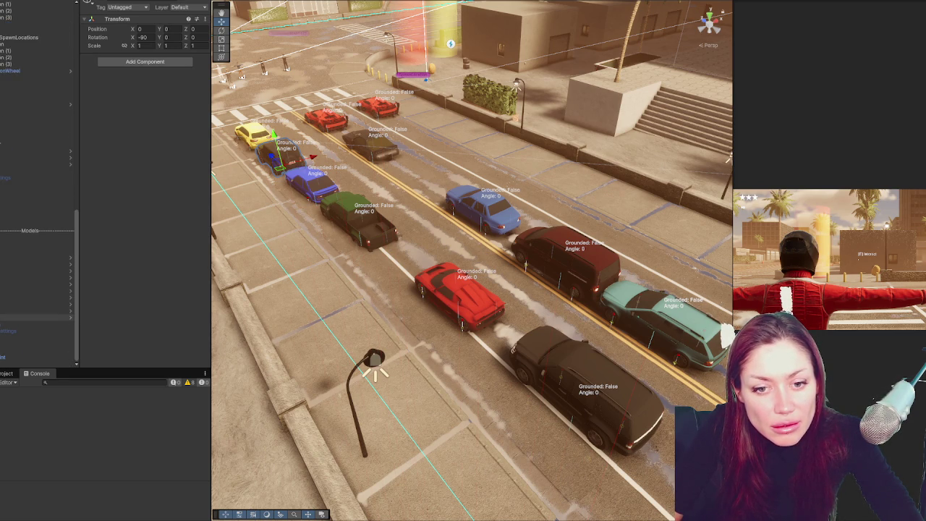
Drag the teal wagon and then the maroon van further down the far lane, and start the game.
{"action": "scroll", "coordinate": [585, 277], "scroll_direction": "down", "scroll_amount": 3}
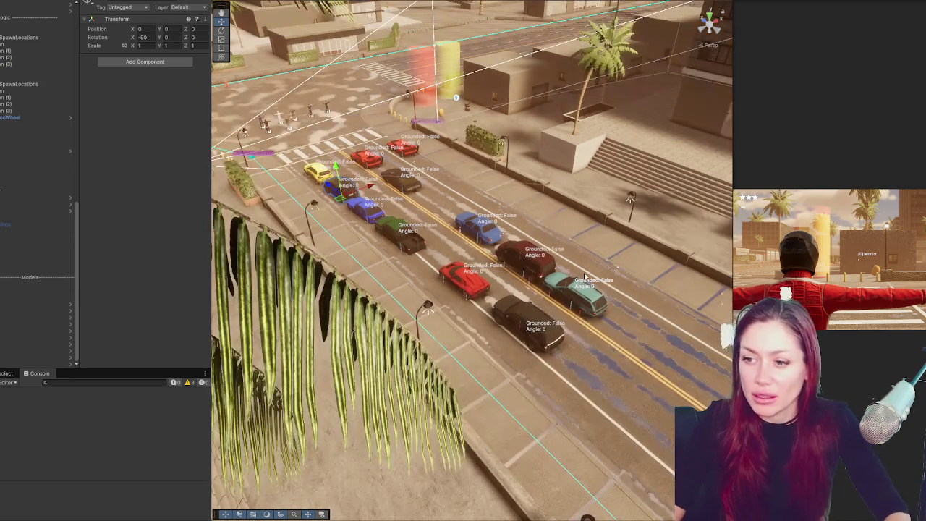
{"action": "left_click", "coordinate": [585, 296]}
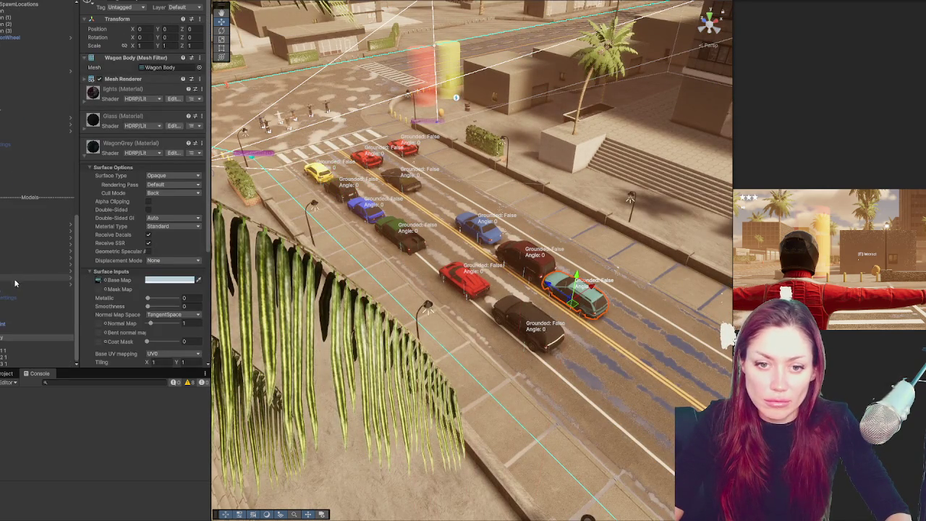
{"action": "left_click", "coordinate": [14, 284]}
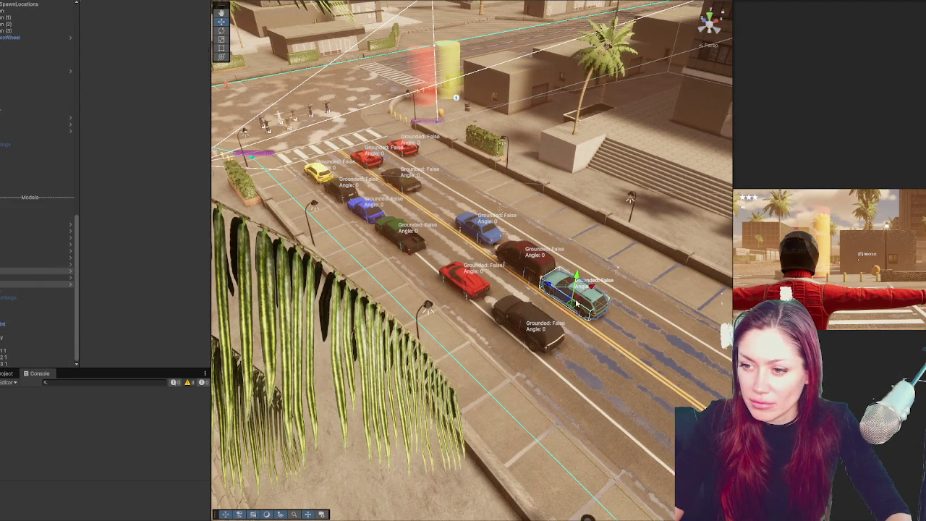
{"action": "mouse_move", "coordinate": [554, 289]}
{"action": "left_mouse_down"}
{"action": "mouse_move", "coordinate": [598, 327]}
{"action": "mouse_move", "coordinate": [651, 336]}
{"action": "left_mouse_up"}
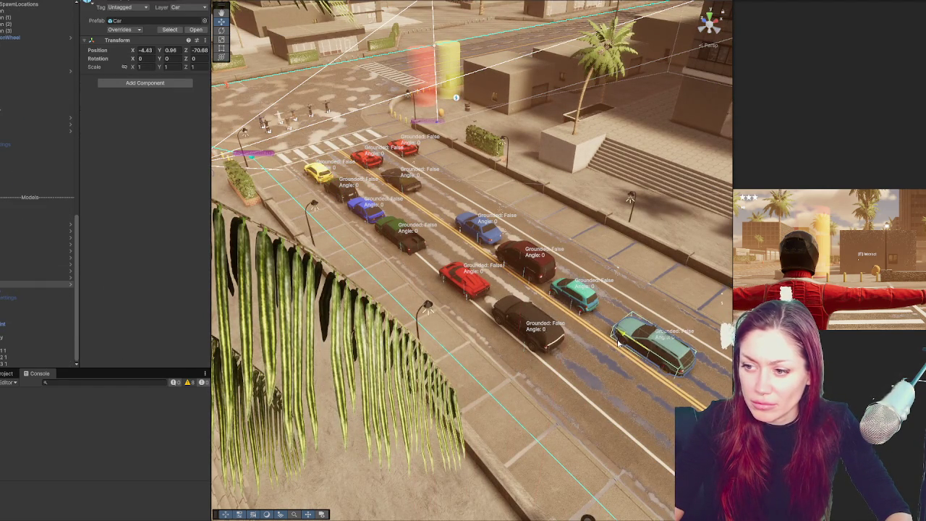
{"action": "left_click", "coordinate": [525, 264]}
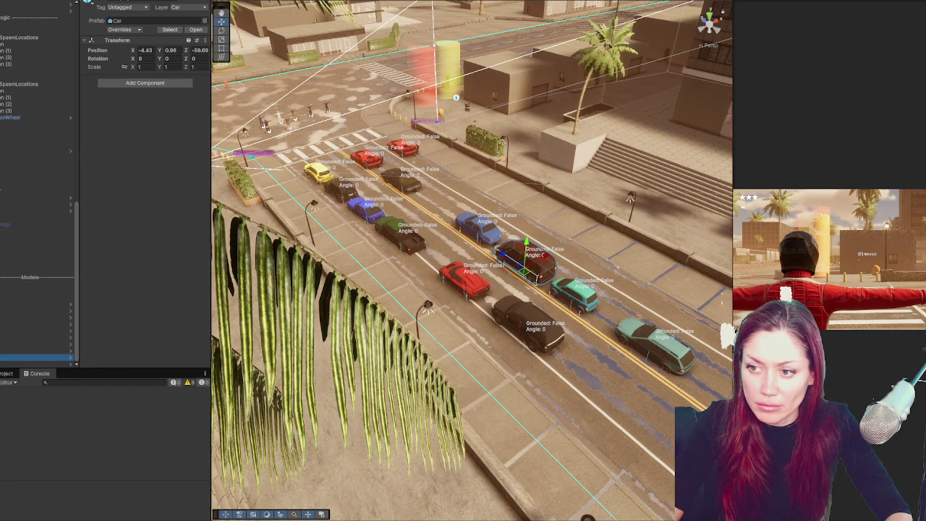
{"action": "left_click_drag", "start_coordinate": [526, 260], "coordinate": [713, 377]}
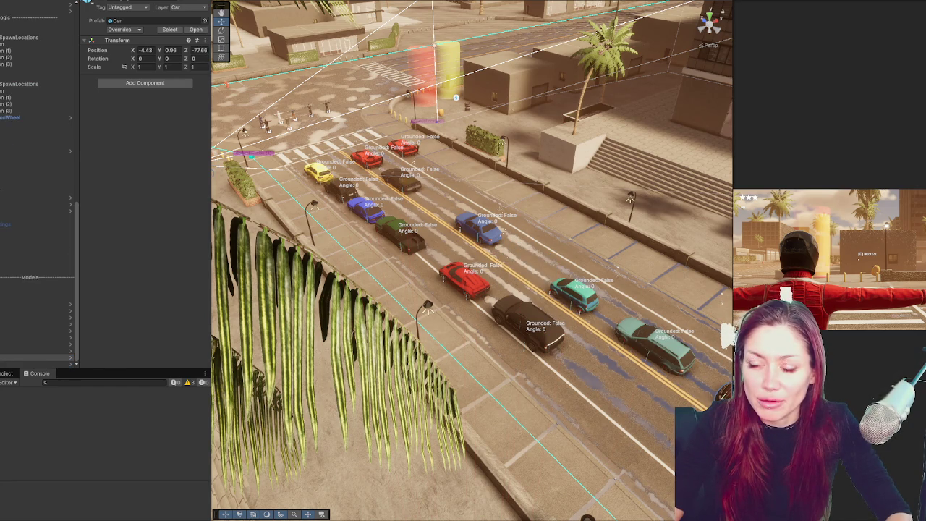
{"action": "key", "text": "ctrl+s"}
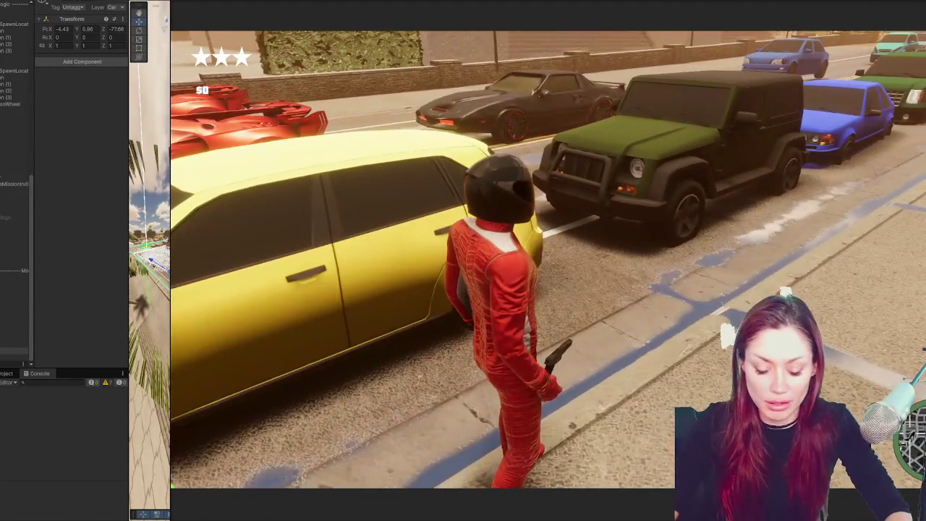
Open the weapon wheel, then get into the yellow car, drive it onto the street, and exit.
{"action": "key", "text": "Tab"}
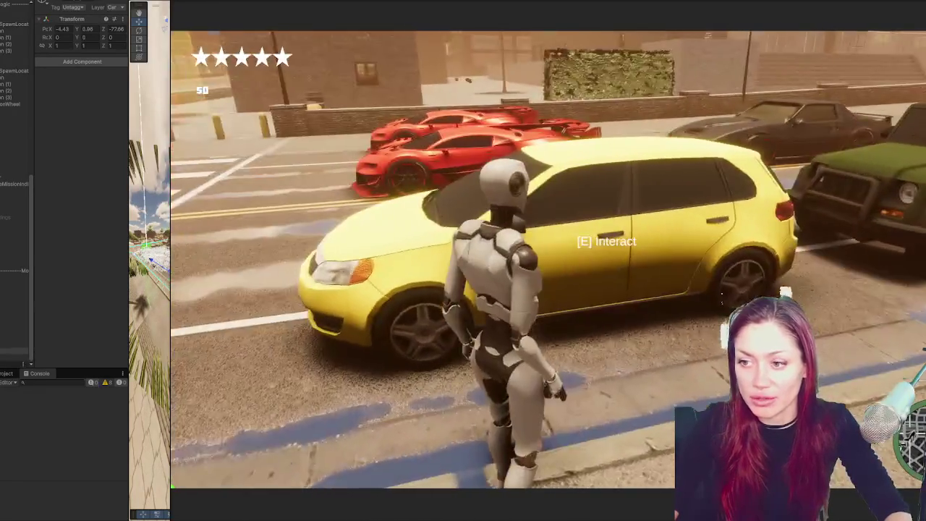
{"action": "key", "text": "e"}
{"action": "key", "text": "w"}
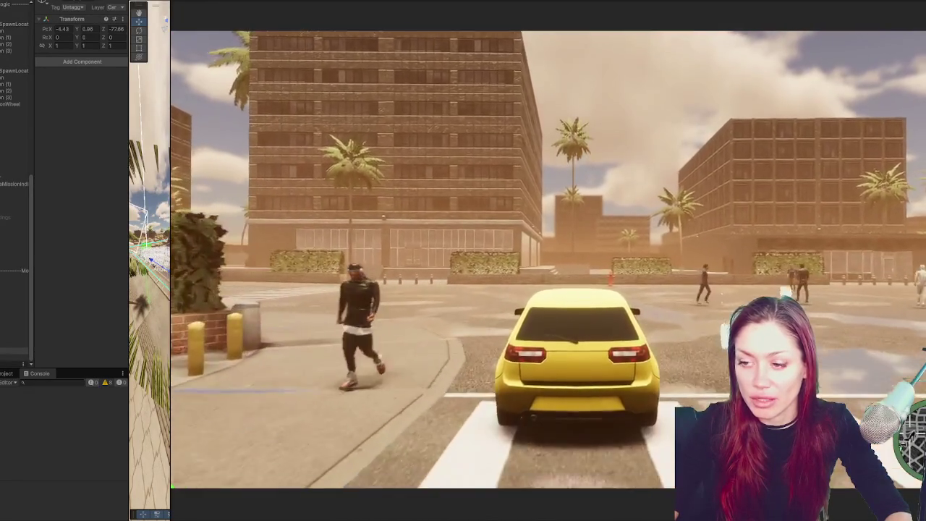
{"action": "key", "text": "e"}
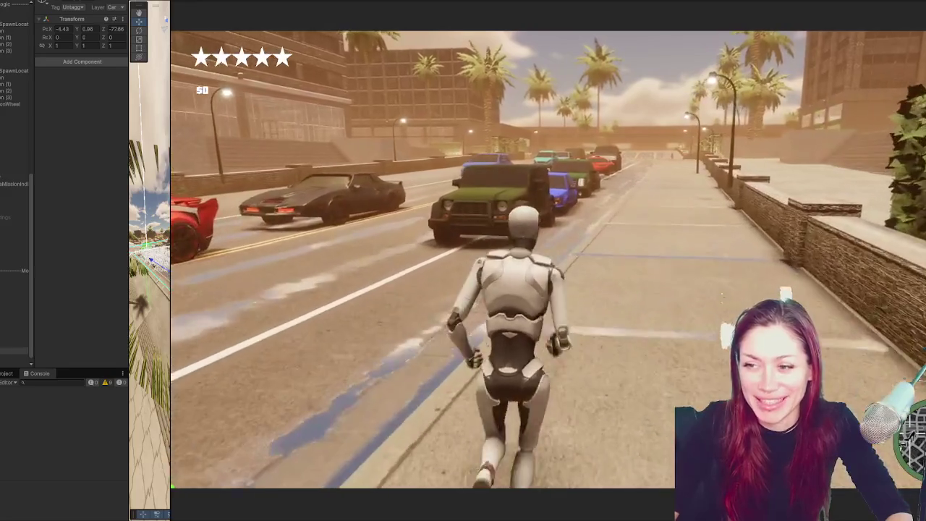
Run the character along the sidewalk, then enter the red sports car and the teal car.
{"action": "key", "text": "w"}
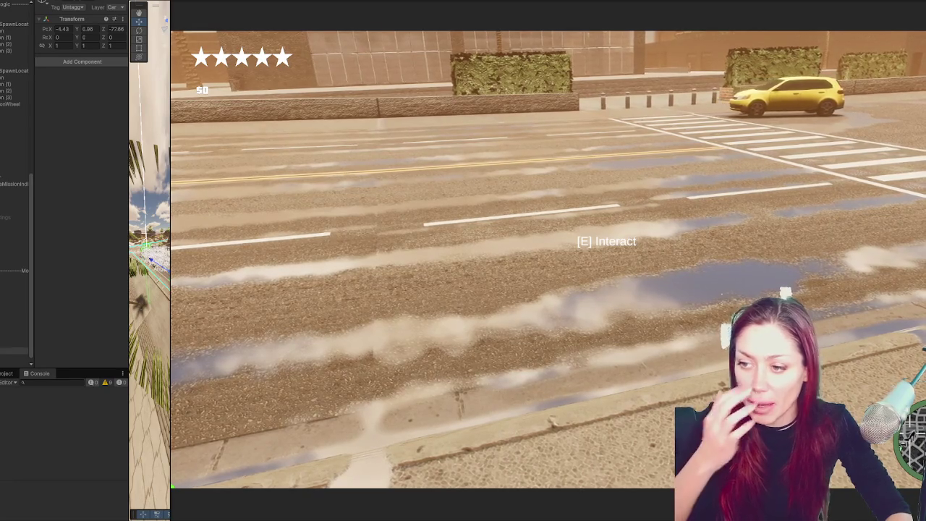
{"action": "key", "text": "w"}
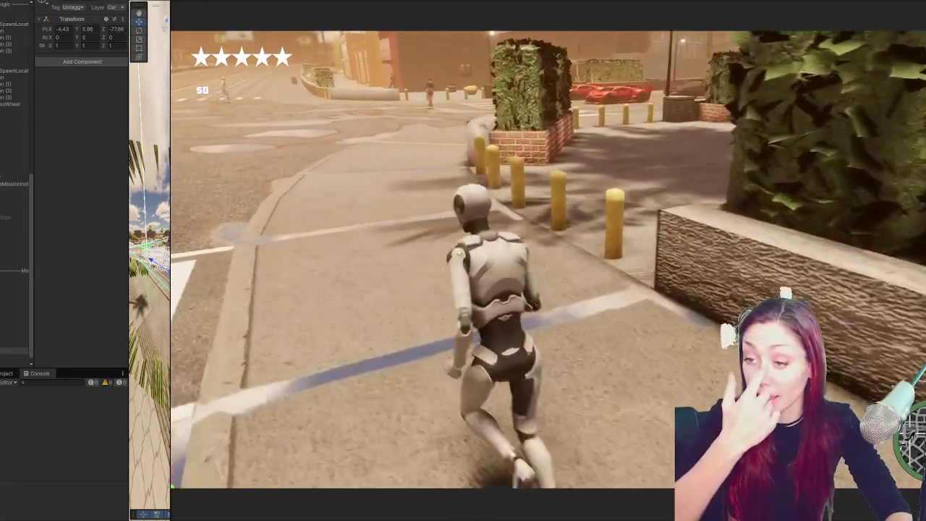
{"action": "key", "text": "w"}
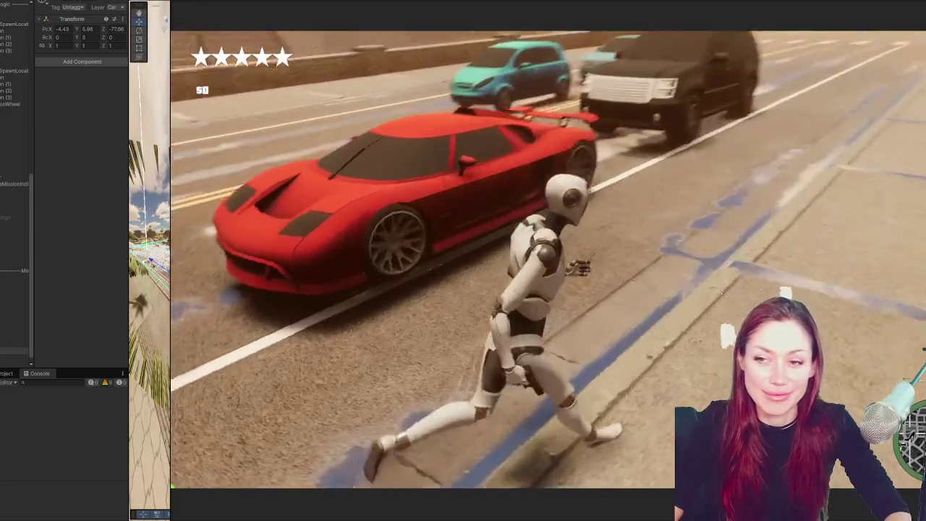
{"action": "key", "text": "e"}
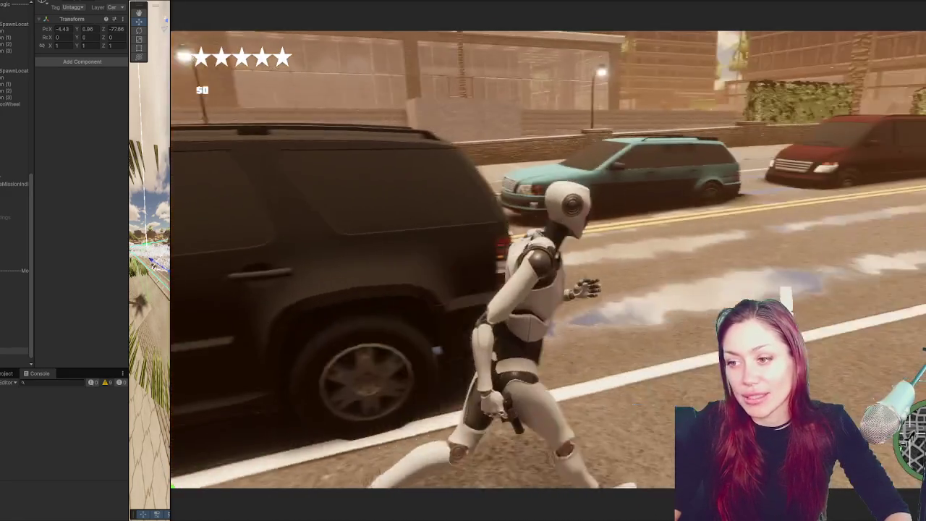
{"action": "key", "text": "e"}
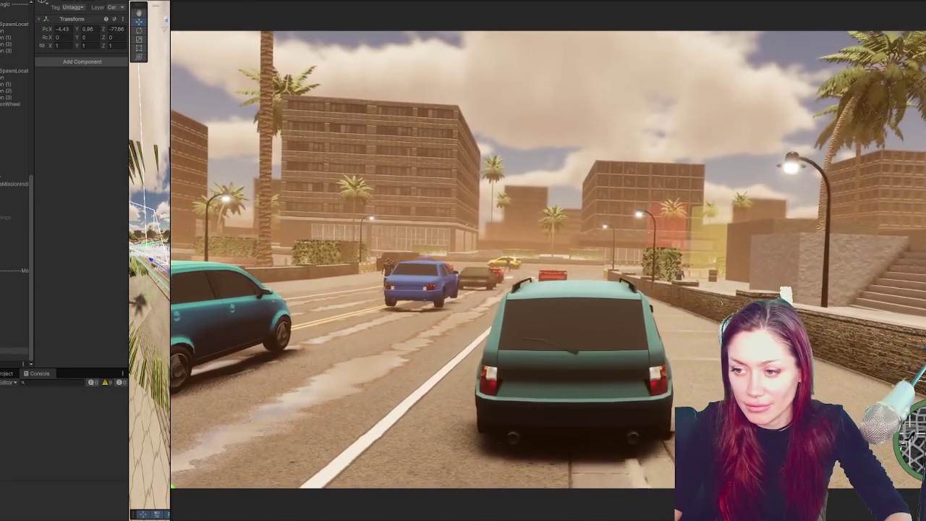
Pause the game, resume it, and pause again to end the driving test.
{"action": "key", "text": "Escape"}
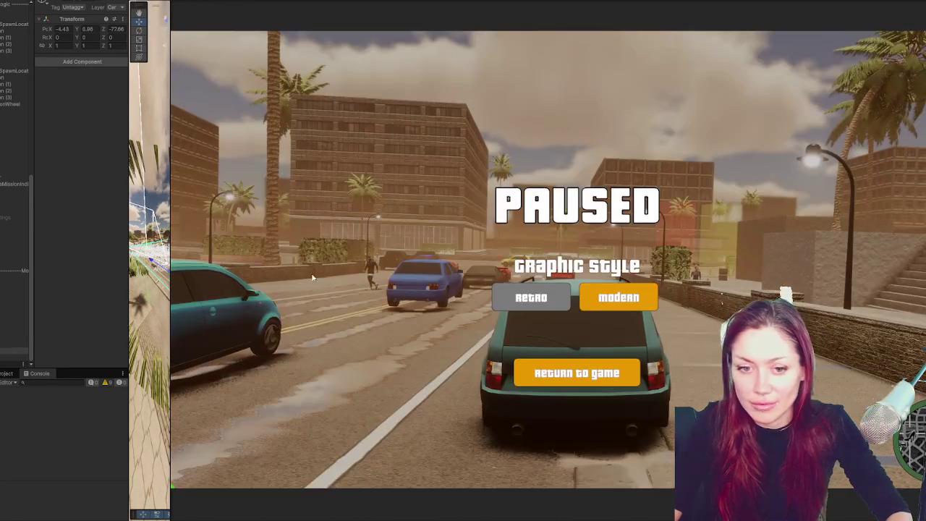
{"action": "left_click", "coordinate": [568, 373]}
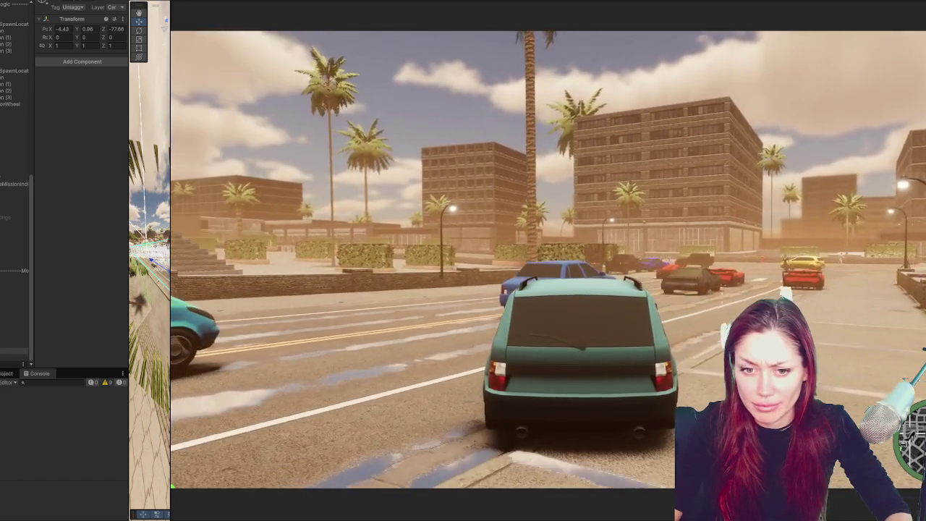
{"action": "key", "text": "Escape"}
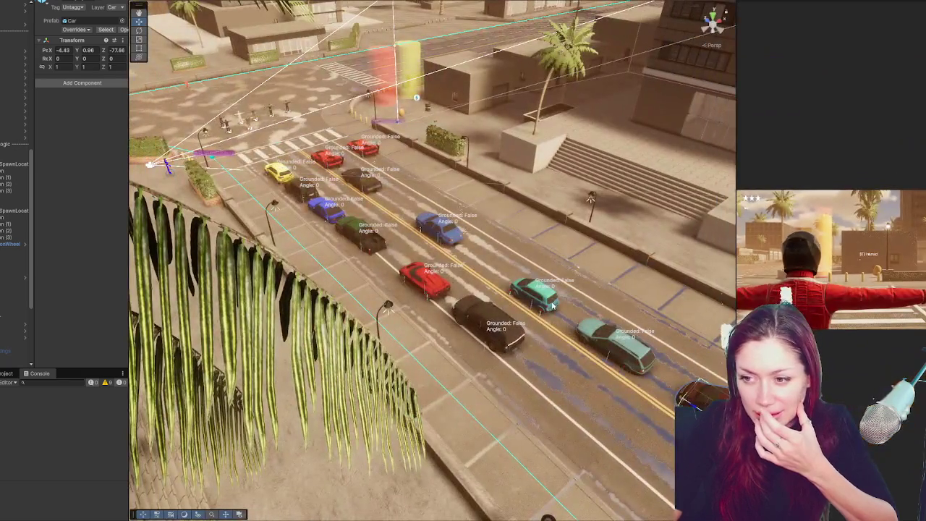
Inspect the teal compact car and the teal wagon's root and inner parts.
{"action": "left_click", "coordinate": [554, 307]}
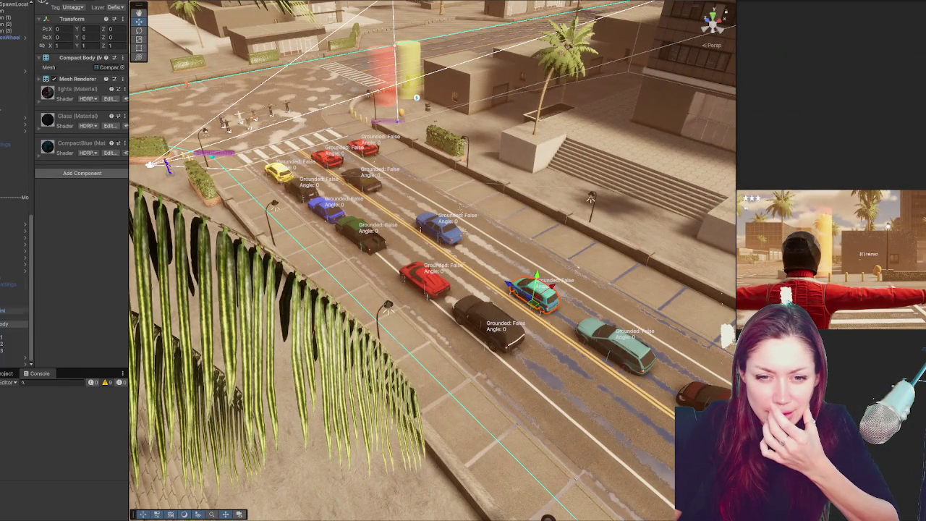
{"action": "left_click", "coordinate": [615, 350]}
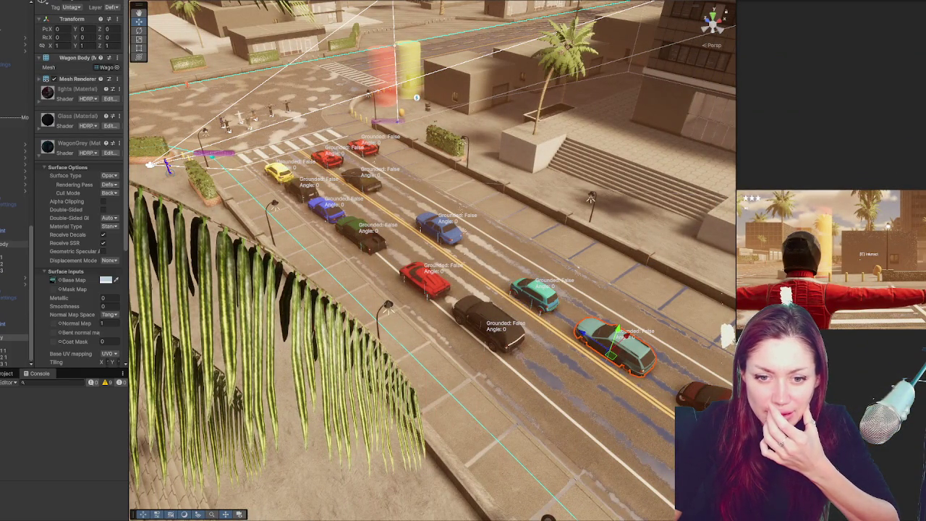
{"action": "left_click", "coordinate": [14, 331]}
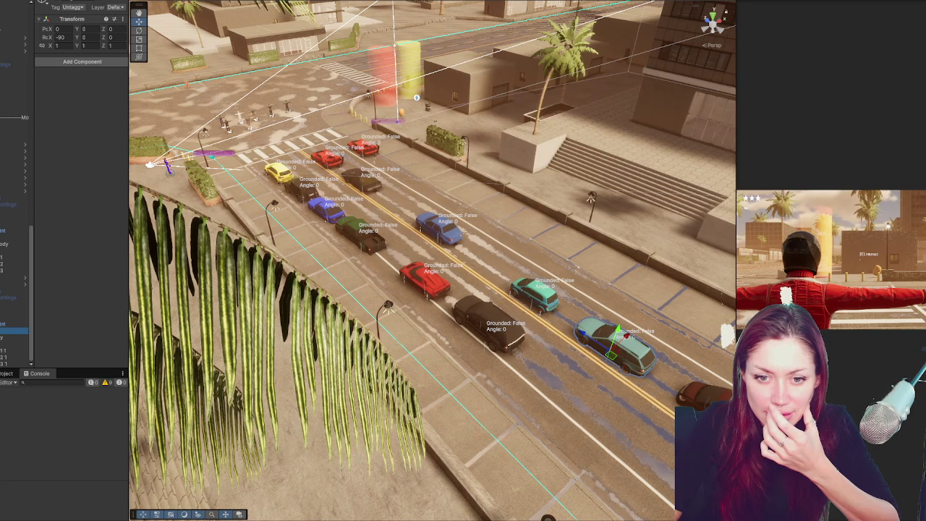
{"action": "left_click", "coordinate": [14, 284]}
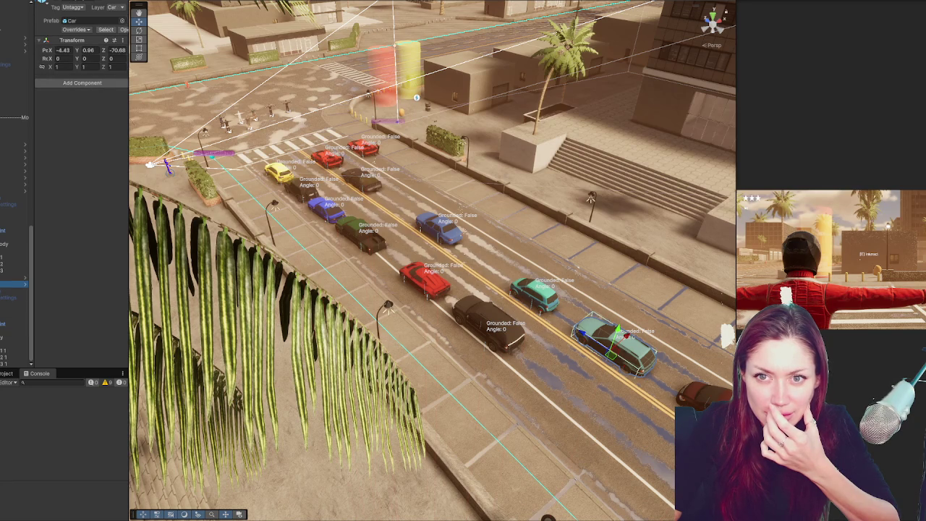
{"action": "left_click", "coordinate": [15, 331]}
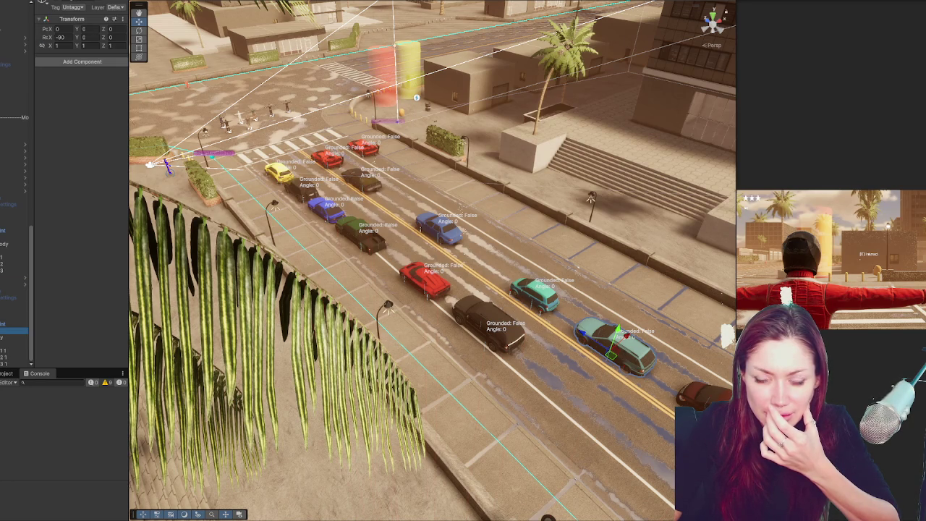
{"action": "left_click", "coordinate": [15, 323]}
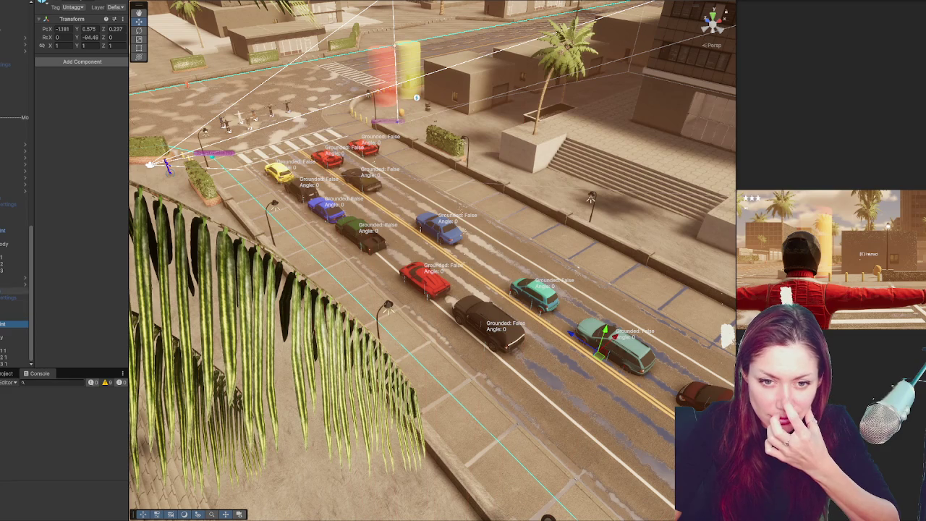
Set the black SUV body's Transform Position Y to 0.
{"action": "left_click", "coordinate": [495, 314]}
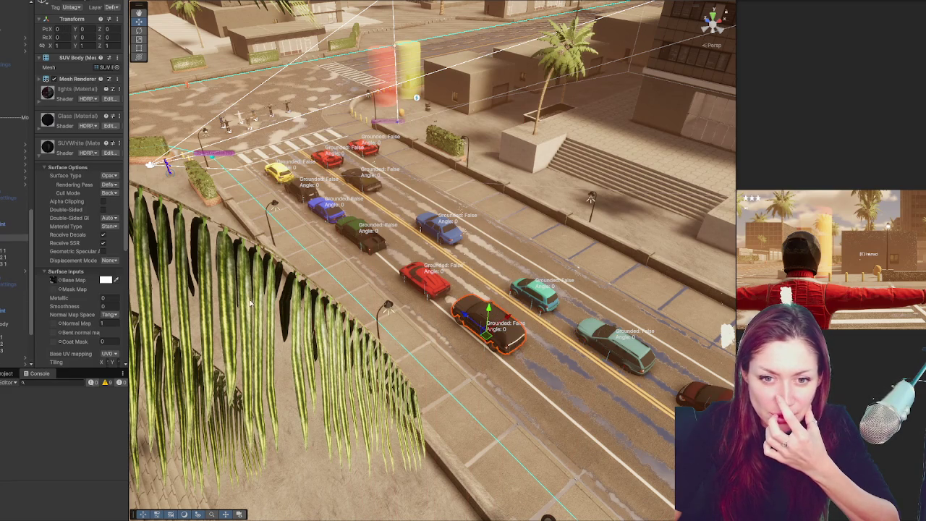
{"action": "left_click", "coordinate": [4, 230]}
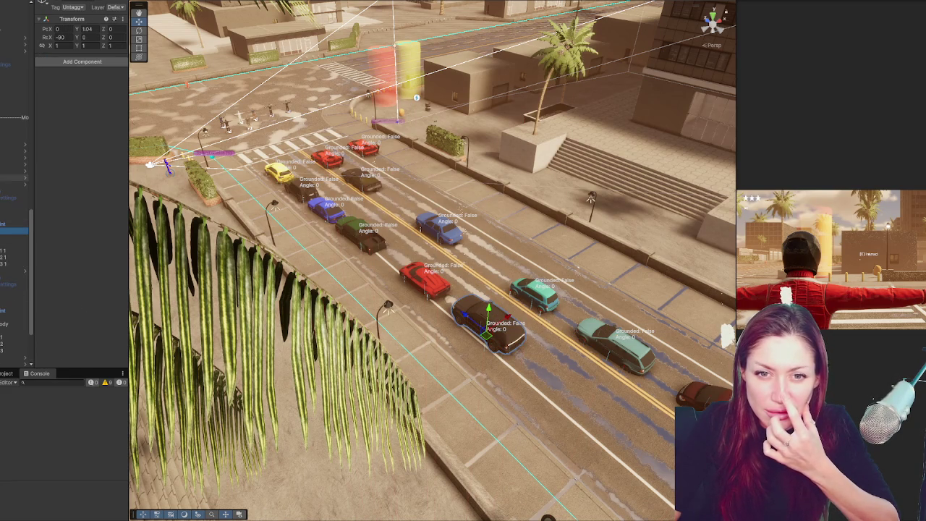
{"action": "left_click", "coordinate": [5, 185]}
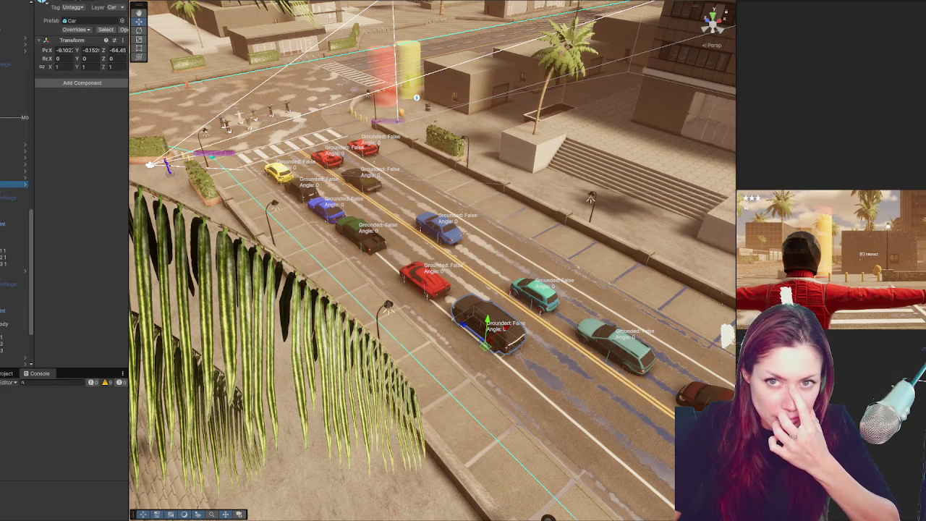
{"action": "left_click", "coordinate": [5, 230]}
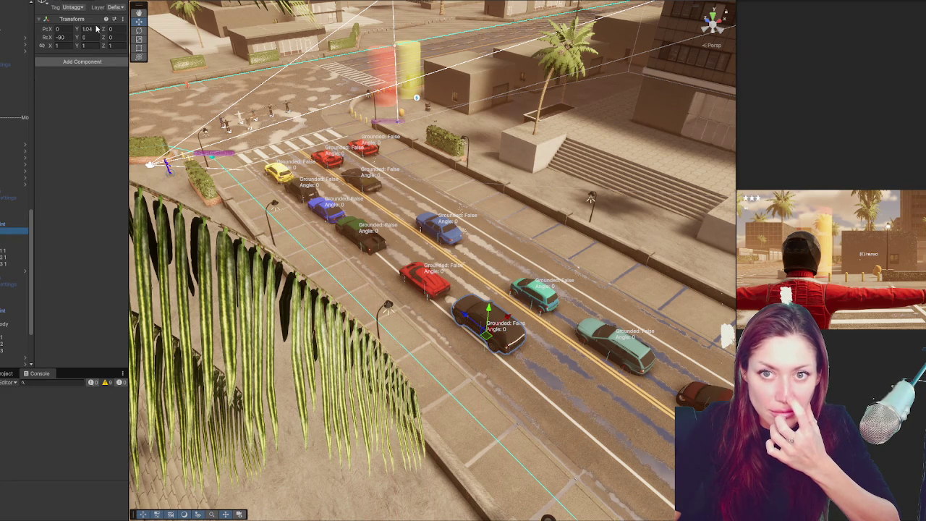
{"action": "double_click", "coordinate": [88, 29]}
{"action": "type", "text": "0"}
{"action": "key", "text": "Return"}
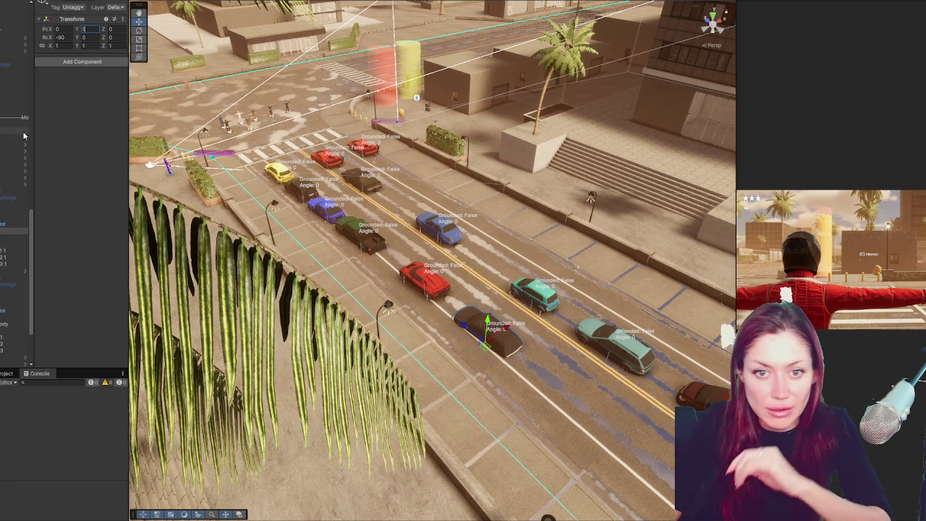
Recheck the black car root and the teal cars' parts, then start a play-test.
{"action": "left_click", "coordinate": [7, 183]}
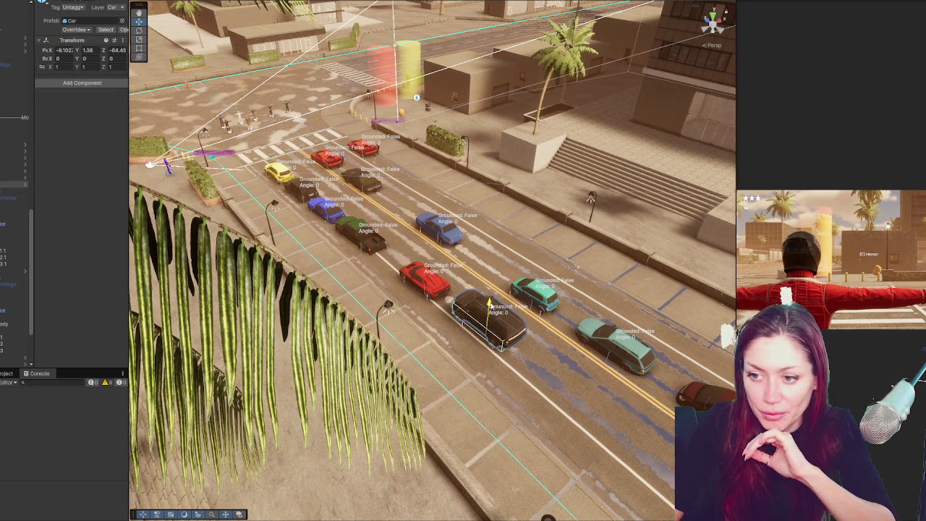
{"action": "left_click", "coordinate": [627, 356]}
{"action": "left_click", "coordinate": [13, 359]}
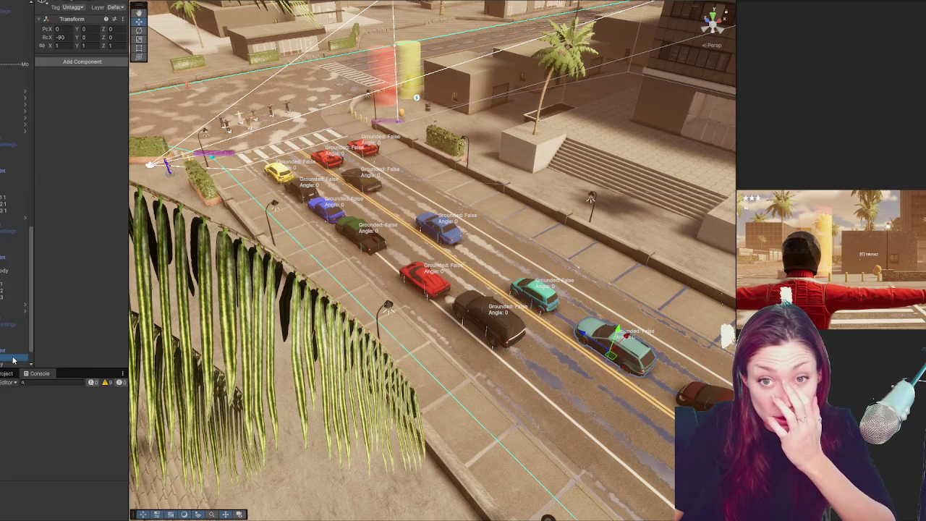
{"action": "left_click", "coordinate": [3, 338]}
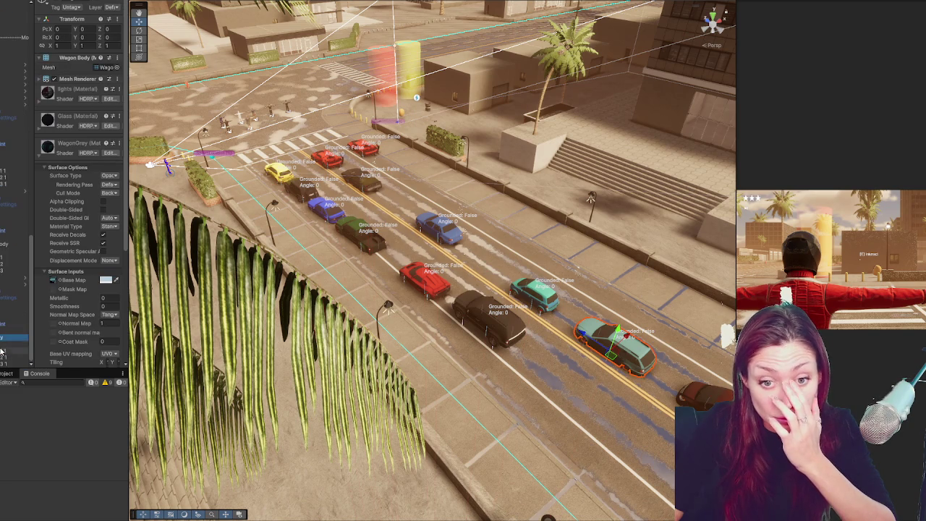
{"action": "left_click", "coordinate": [7, 237]}
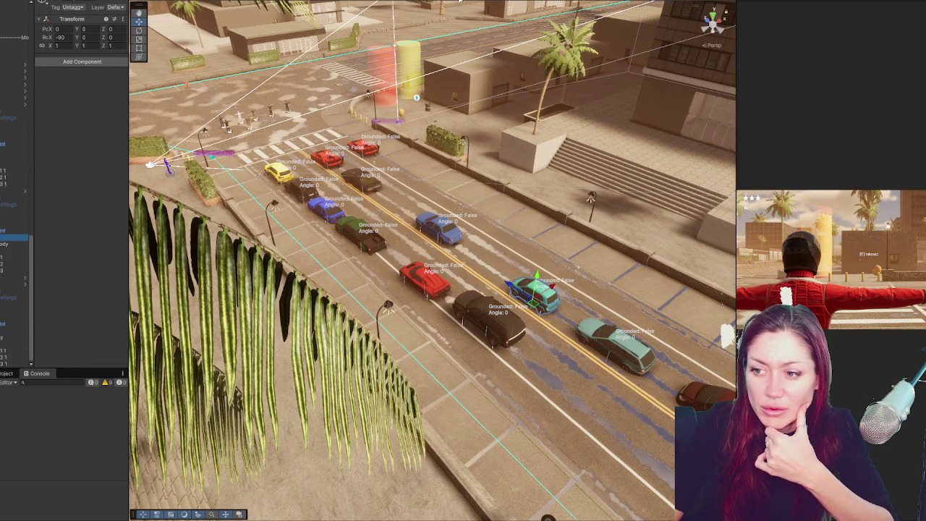
{"action": "key", "text": "ctrl+p"}
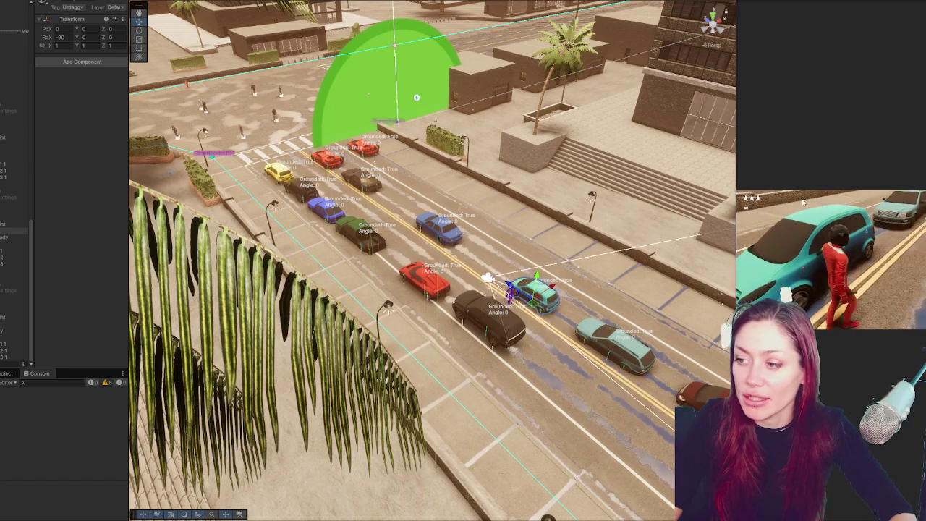
Pause and resume the game, switch to the grey mannequin, and get into the black SUV.
{"action": "key", "text": "Escape"}
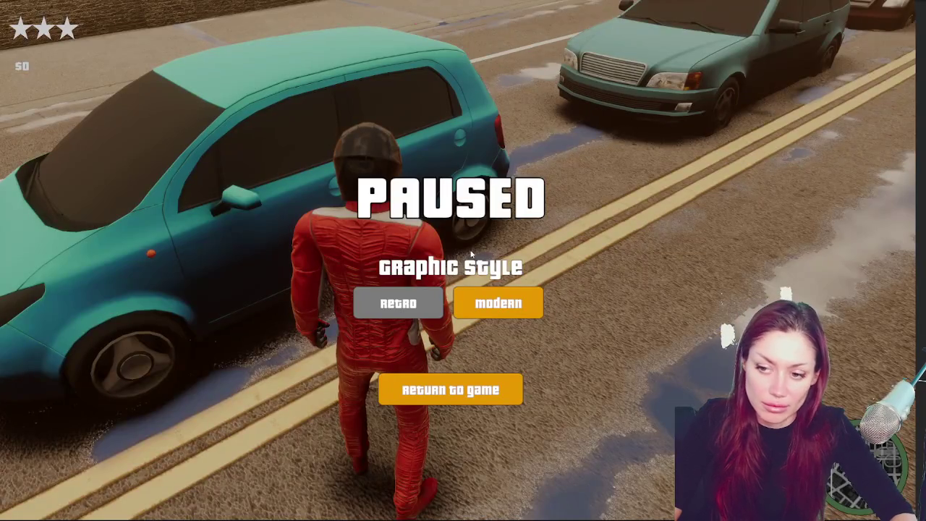
{"action": "key", "text": "Escape"}
{"action": "key", "text": "Tab"}
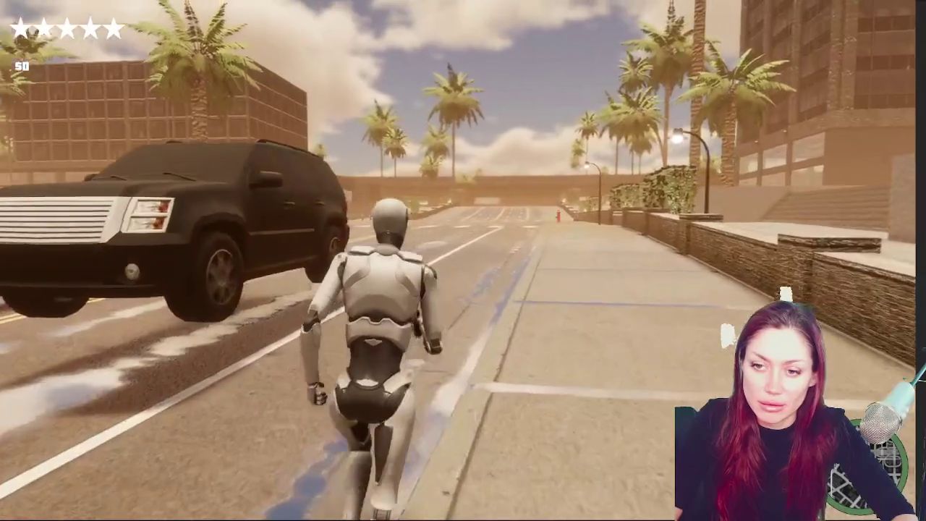
{"action": "key", "text": "e"}
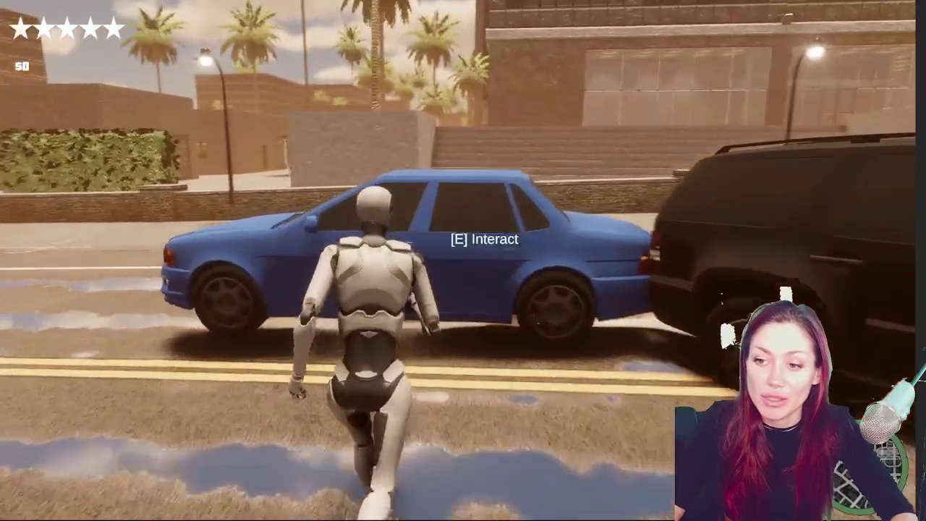
Get into the blue car, pause the game, and orbit the Scene view higher along the road.
{"action": "key", "text": "e"}
{"action": "key", "text": "Escape"}
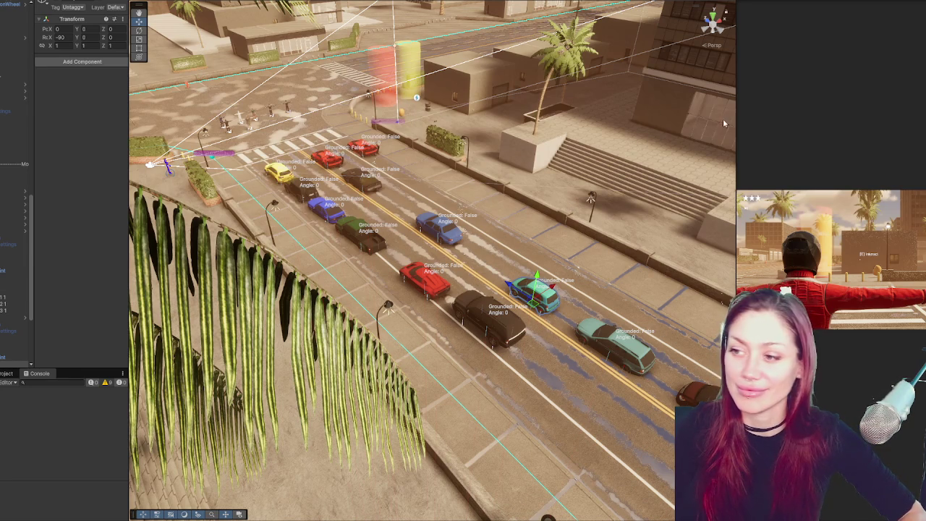
{"action": "mouse_move", "coordinate": [727, 123]}
{"action": "left_mouse_down"}
{"action": "mouse_move", "coordinate": [651, 181]}
{"action": "mouse_move", "coordinate": [579, 217]}
{"action": "left_mouse_up"}
Orbit to a top-down view and pan and zoom out over both lanes of parked cars.
{"action": "mouse_move", "coordinate": [688, 170]}
{"action": "left_mouse_down"}
{"action": "mouse_move", "coordinate": [897, 174]}
{"action": "mouse_move", "coordinate": [924, 215]}
{"action": "mouse_move", "coordinate": [346, 259]}
{"action": "left_mouse_up"}
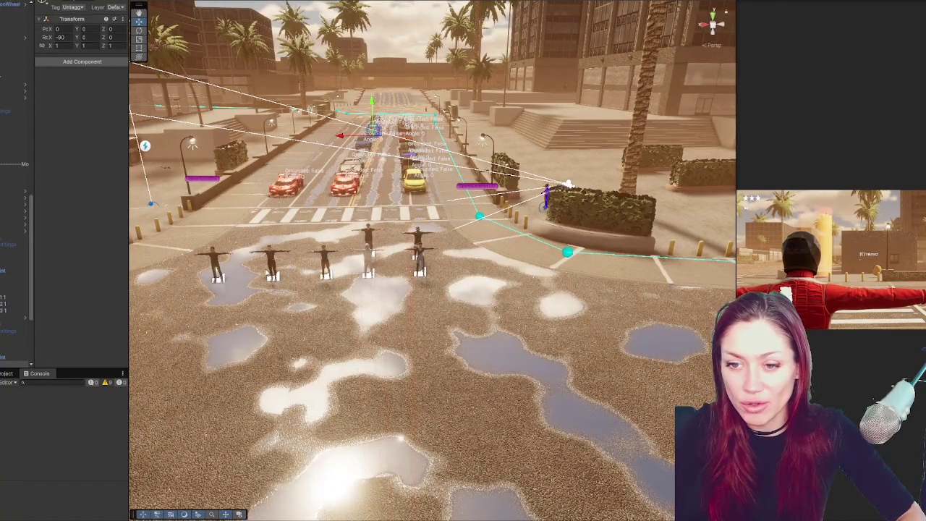
{"action": "mouse_move", "coordinate": [339, 126]}
{"action": "left_mouse_down"}
{"action": "mouse_move", "coordinate": [428, 150]}
{"action": "mouse_move", "coordinate": [427, 304]}
{"action": "mouse_move", "coordinate": [413, 337]}
{"action": "left_mouse_up"}
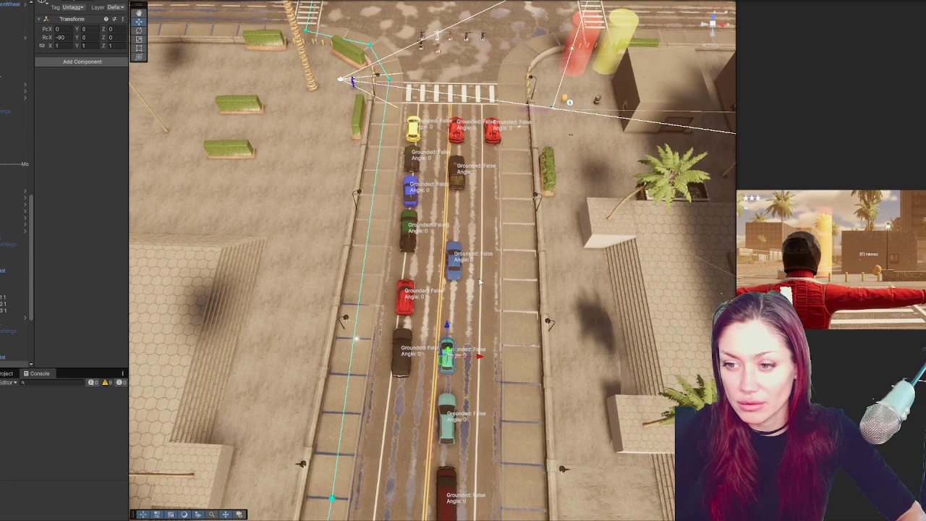
{"action": "scroll", "coordinate": [469, 147], "scroll_direction": "down", "scroll_amount": 2}
{"action": "scroll", "coordinate": [469, 147], "scroll_direction": "up", "scroll_amount": 1}
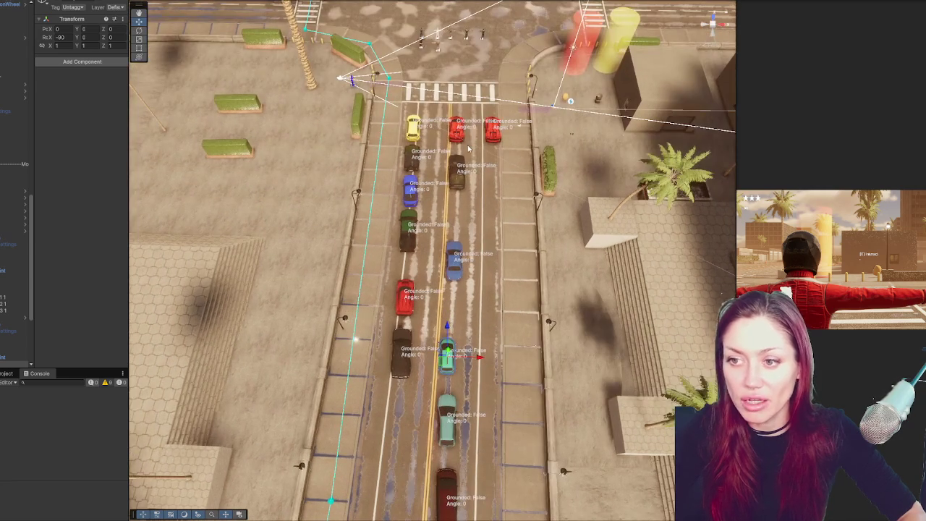
{"action": "scroll", "coordinate": [455, 188], "scroll_direction": "down", "scroll_amount": 2}
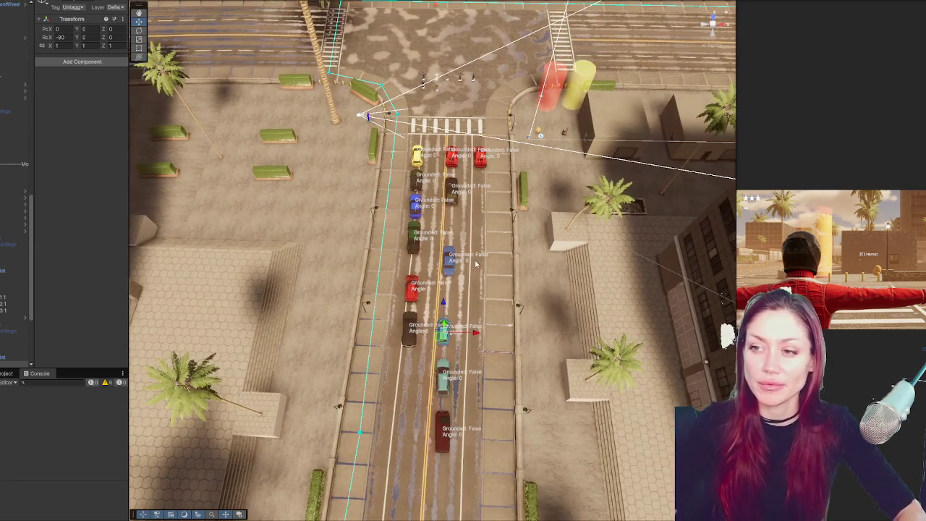
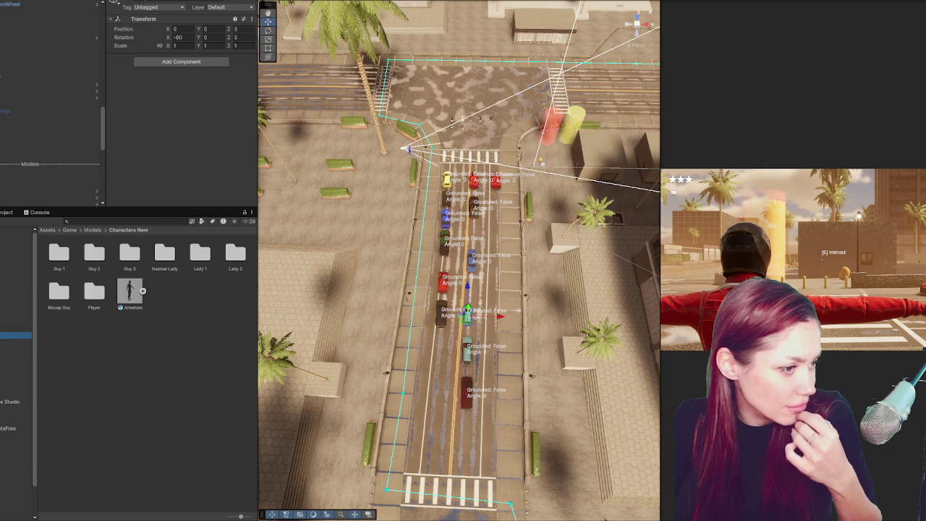
Create a Lady 3 folder inside Characters New, open it, and drag the texture files in.
{"action": "right_click", "coordinate": [120, 378]}
{"action": "left_click", "coordinate": [194, 329]}
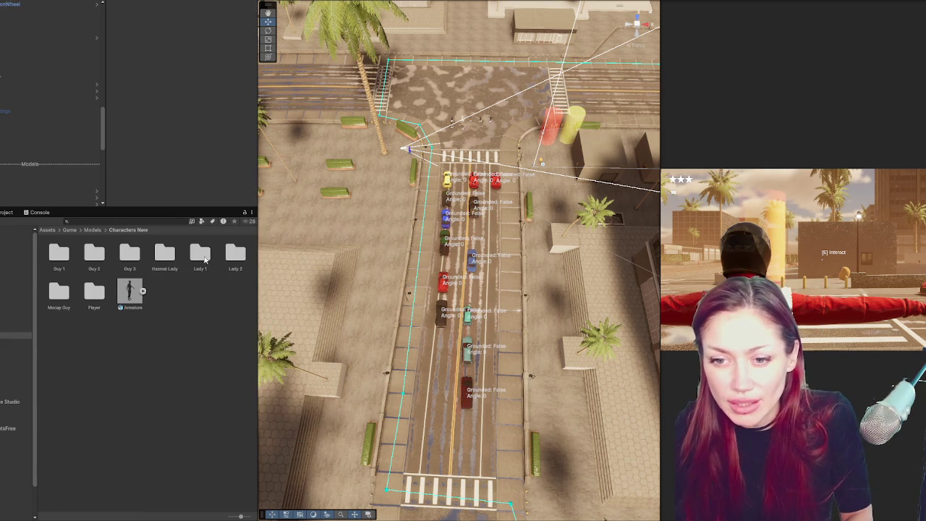
{"action": "right_click", "coordinate": [191, 337]}
{"action": "mouse_move", "coordinate": [289, 118]}
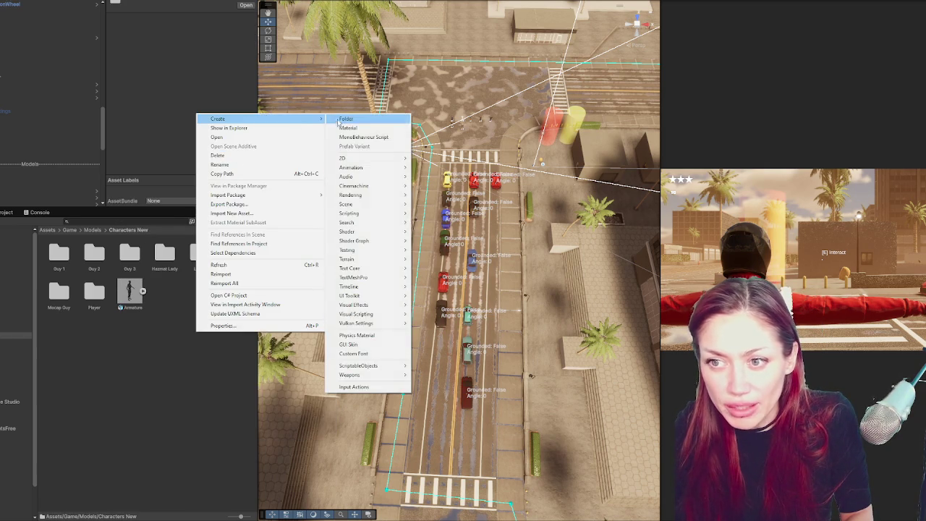
{"action": "left_click", "coordinate": [348, 119]}
{"action": "type", "text": "Lady 3"}
{"action": "key", "text": "Return"}
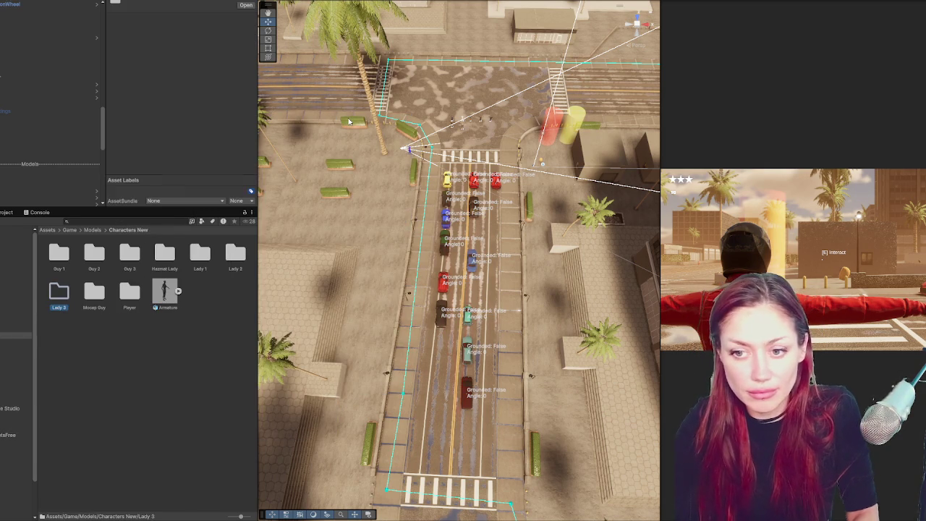
{"action": "double_click", "coordinate": [58, 299]}
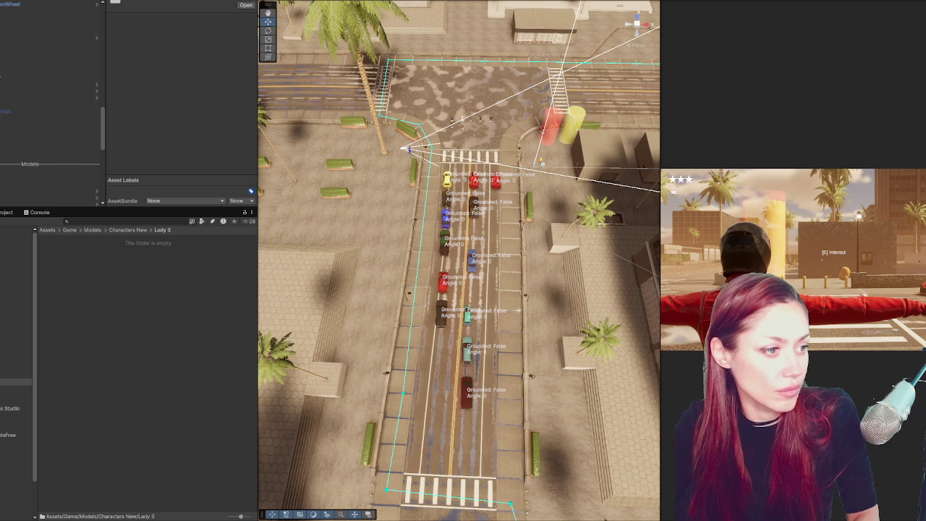
{"action": "left_click_drag", "start_coordinate": [219, 289], "coordinate": [192, 287]}
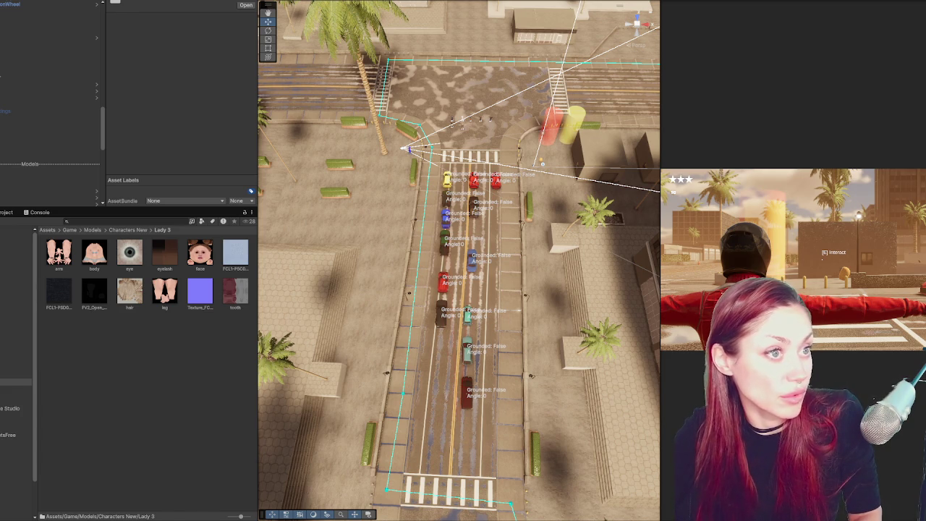
Bring the Chrome window with Mixamo open to the front over the editor.
{"action": "left_click_drag", "start_coordinate": [0, 66], "coordinate": [0, 66]}
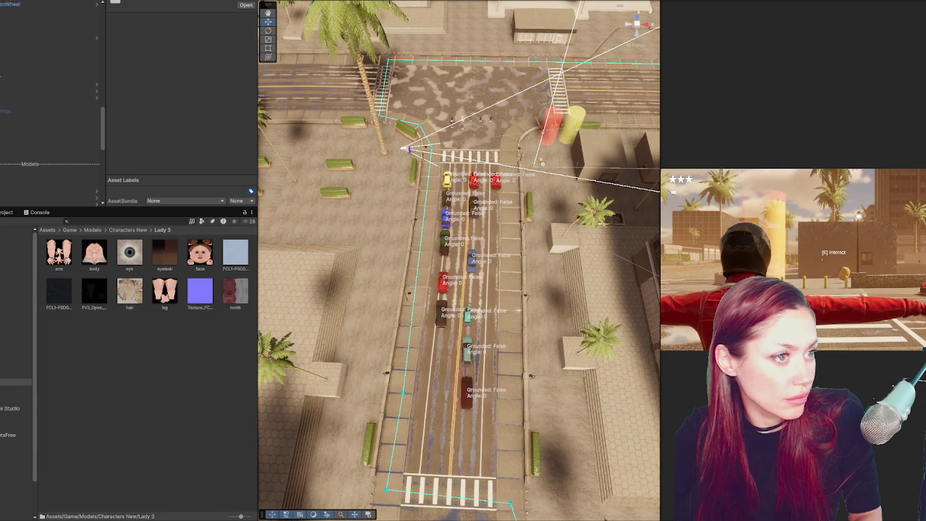
{"action": "key", "text": "alt+Tab"}
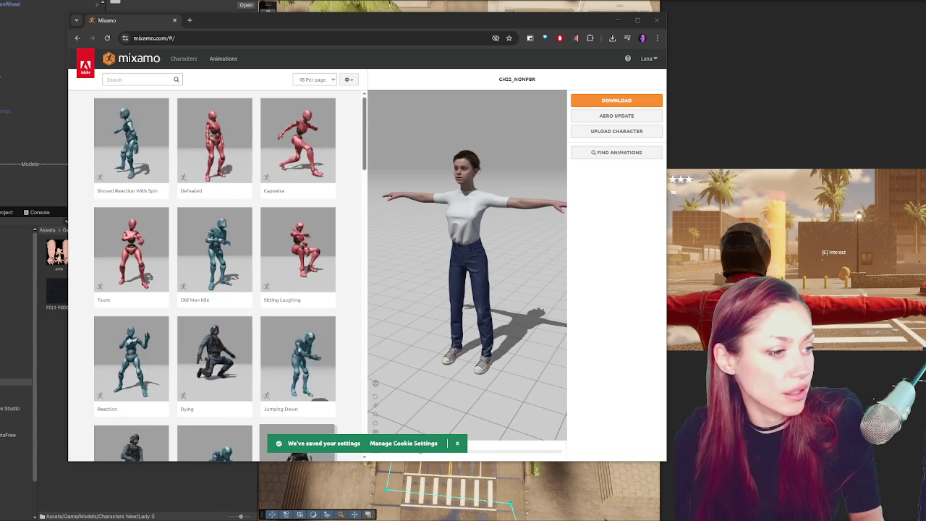
Upload the dress character file to Mixamo and advance to marker placement.
{"action": "left_click", "coordinate": [617, 131]}
{"action": "left_click_drag", "start_coordinate": [57, 289], "coordinate": [340, 271]}
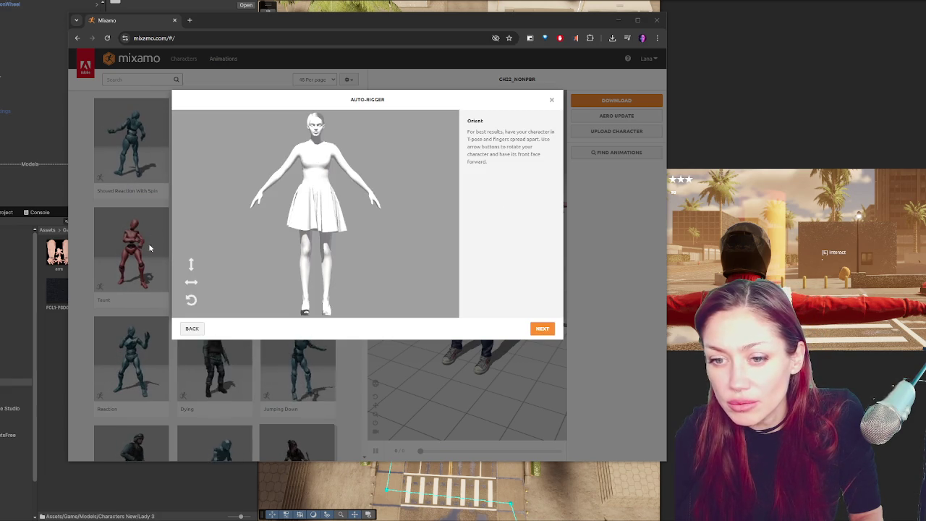
{"action": "left_click", "coordinate": [542, 328]}
Place chin, wrist, elbow, knee and groin markers, refine the chin, and auto-rig.
{"action": "left_click_drag", "start_coordinate": [218, 214], "coordinate": [316, 138]}
{"action": "left_click_drag", "start_coordinate": [218, 235], "coordinate": [262, 192]}
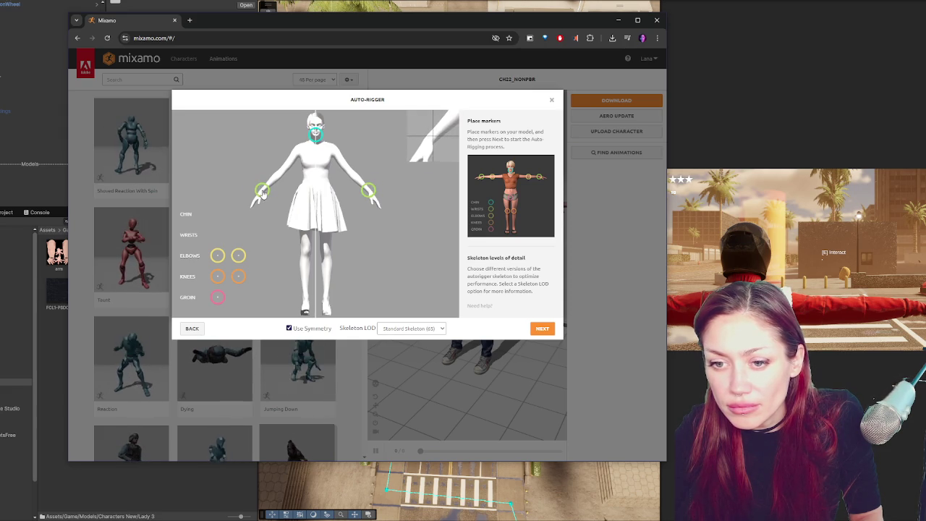
{"action": "left_click_drag", "start_coordinate": [218, 256], "coordinate": [280, 173]}
{"action": "left_click_drag", "start_coordinate": [217, 276], "coordinate": [306, 249]}
{"action": "mouse_move", "coordinate": [212, 301]}
{"action": "left_mouse_down"}
{"action": "mouse_move", "coordinate": [314, 212]}
{"action": "mouse_move", "coordinate": [316, 200]}
{"action": "left_mouse_up"}
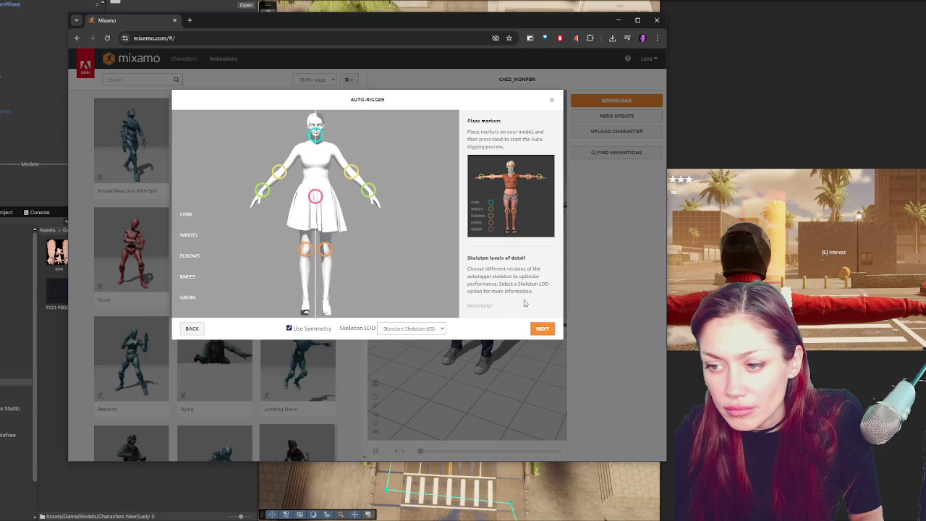
{"action": "left_click_drag", "start_coordinate": [320, 140], "coordinate": [316, 132]}
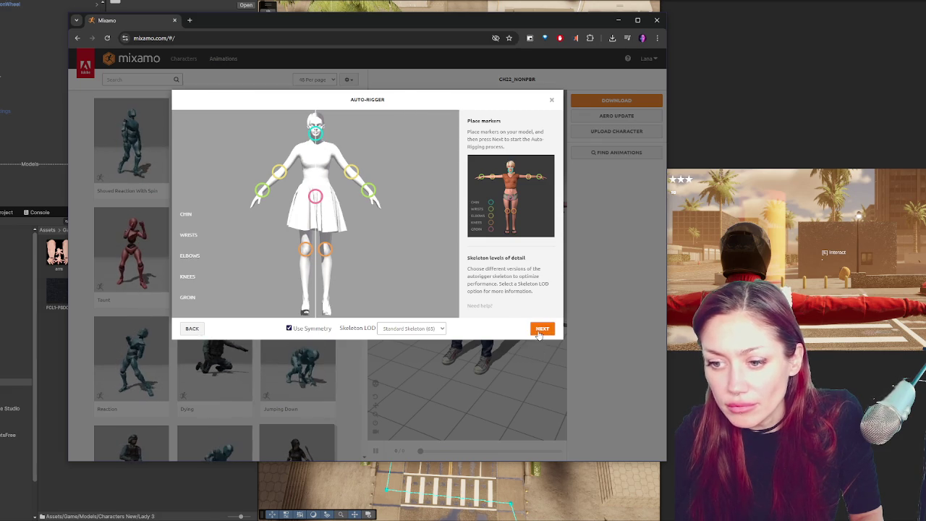
{"action": "left_click", "coordinate": [541, 329]}
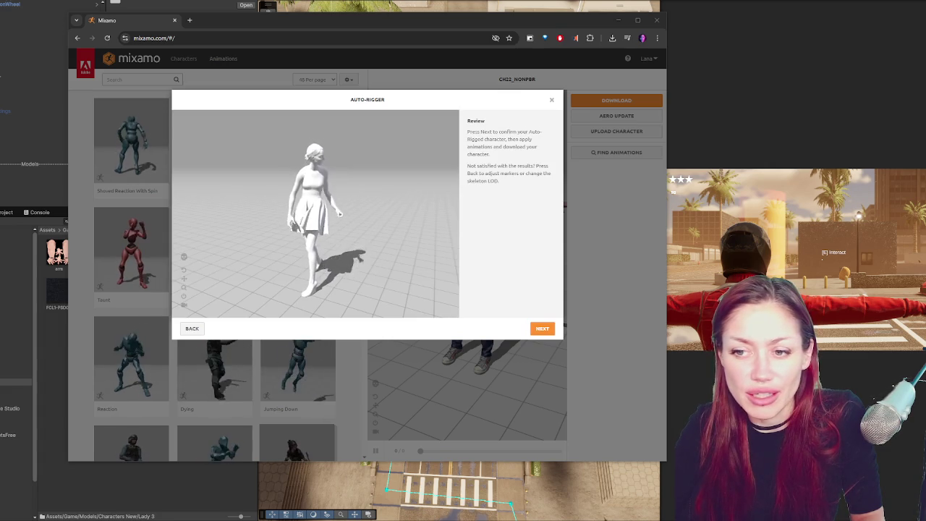
Confirm the DRESS2 rig and download it with the offered settings.
{"action": "left_click", "coordinate": [543, 329]}
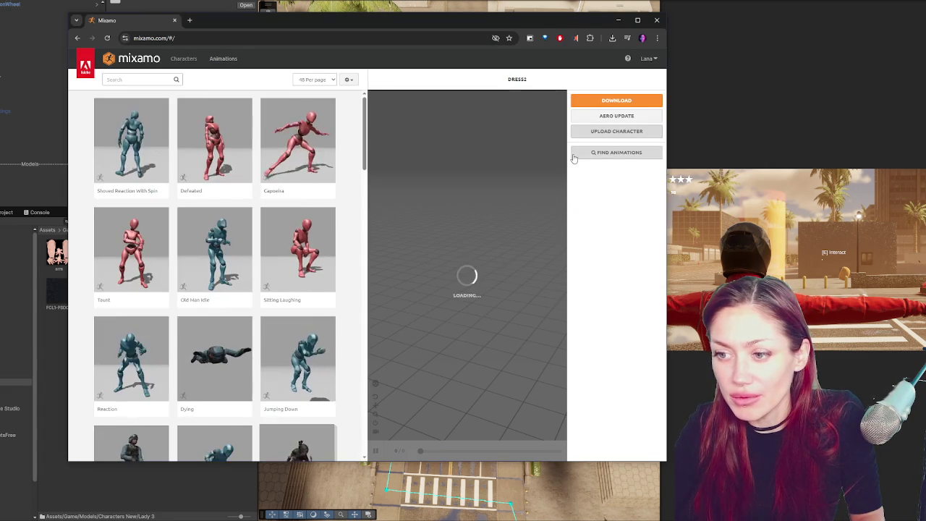
{"action": "left_click", "coordinate": [608, 101]}
{"action": "left_click", "coordinate": [485, 161]}
{"action": "left_click", "coordinate": [617, 19]}
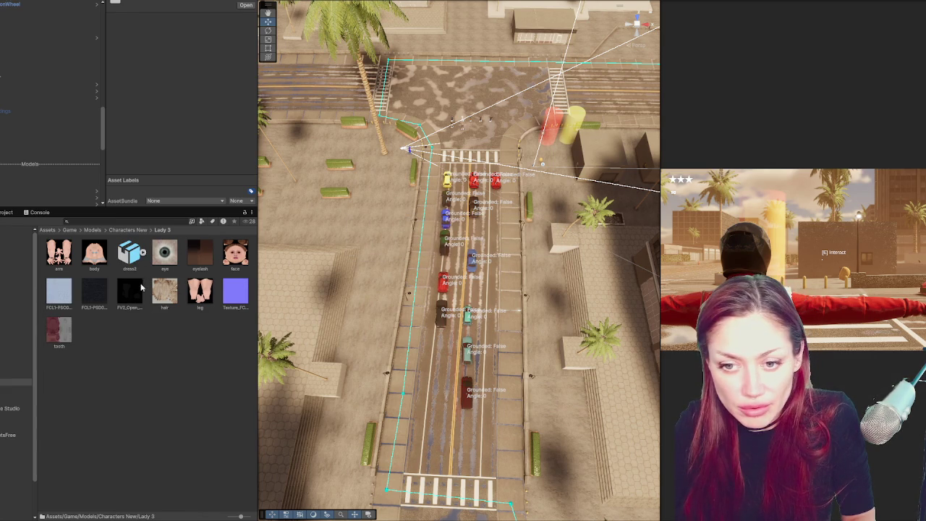
Extract the dress2 model's embedded materials into the Lady 3 folder.
{"action": "left_click", "coordinate": [130, 252]}
{"action": "left_click", "coordinate": [180, 33]}
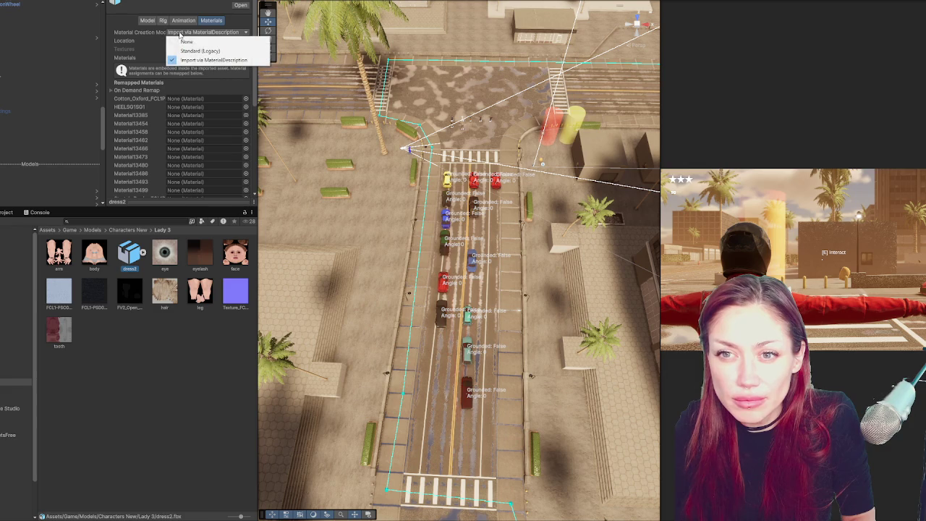
{"action": "left_click", "coordinate": [228, 6]}
{"action": "left_click", "coordinate": [203, 57]}
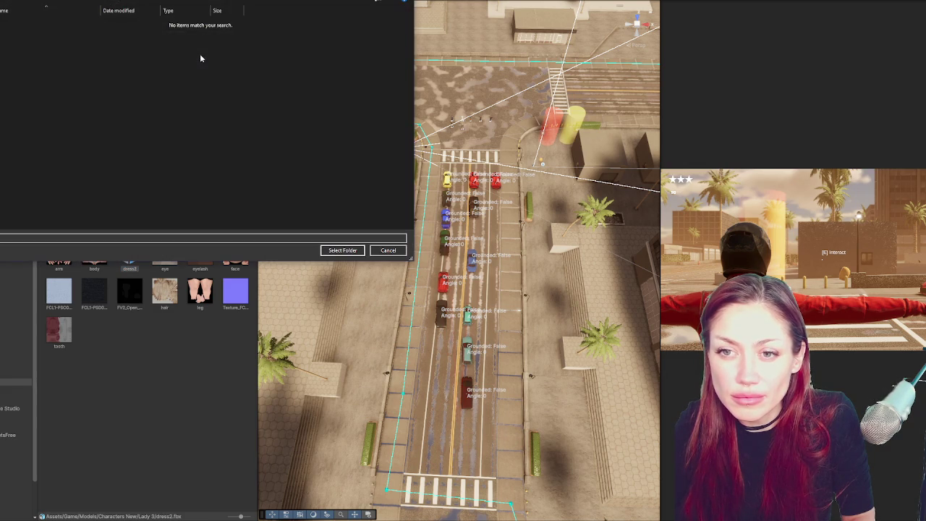
{"action": "left_click", "coordinate": [347, 251]}
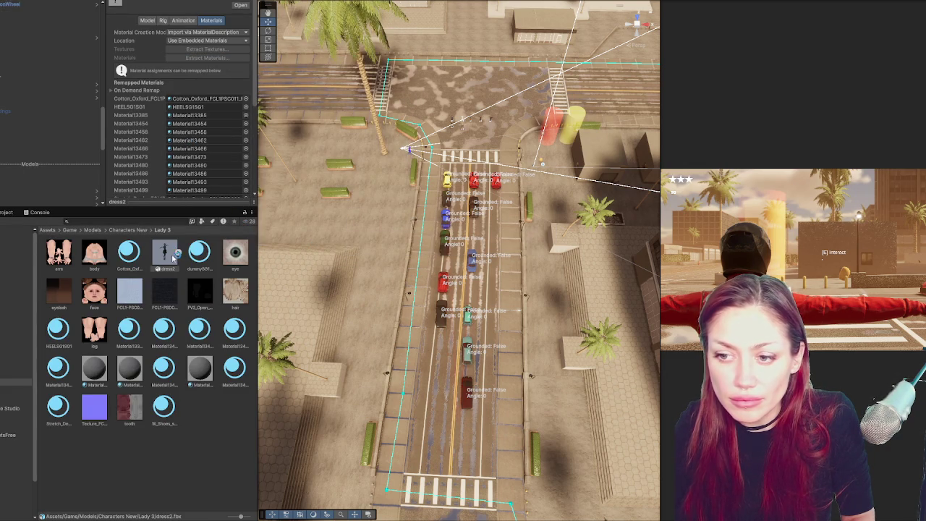
Focus the scene view on dress2 and orbit to a street-level view.
{"action": "left_click", "coordinate": [446, 127]}
{"action": "key", "text": "f"}
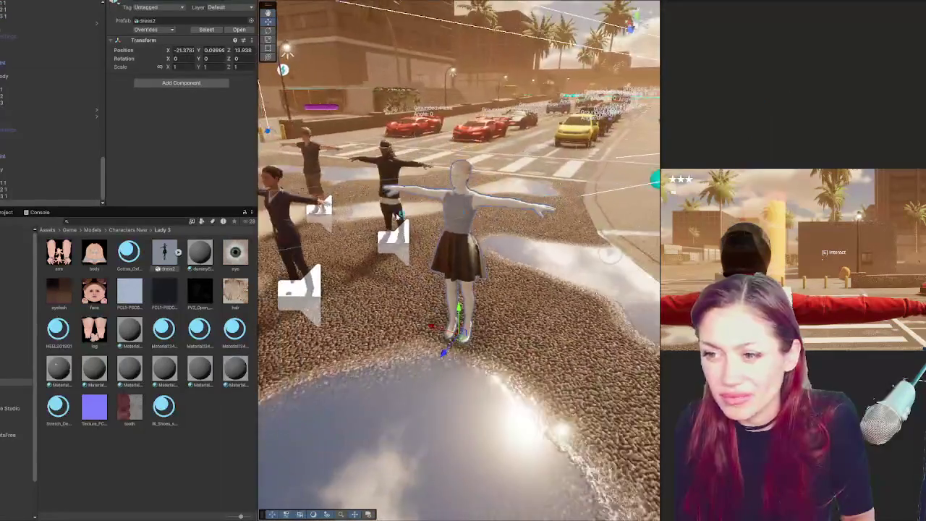
{"action": "mouse_move", "coordinate": [610, 253]}
{"action": "left_mouse_down"}
{"action": "mouse_move", "coordinate": [649, 226]}
{"action": "mouse_move", "coordinate": [881, 239]}
{"action": "left_mouse_up"}
{"action": "mouse_move", "coordinate": [550, 239]}
{"action": "left_mouse_down"}
{"action": "mouse_move", "coordinate": [512, 240]}
{"action": "mouse_move", "coordinate": [547, 318]}
{"action": "mouse_move", "coordinate": [543, 338]}
{"action": "mouse_move", "coordinate": [461, 225]}
{"action": "mouse_move", "coordinate": [405, 223]}
{"action": "left_mouse_up"}
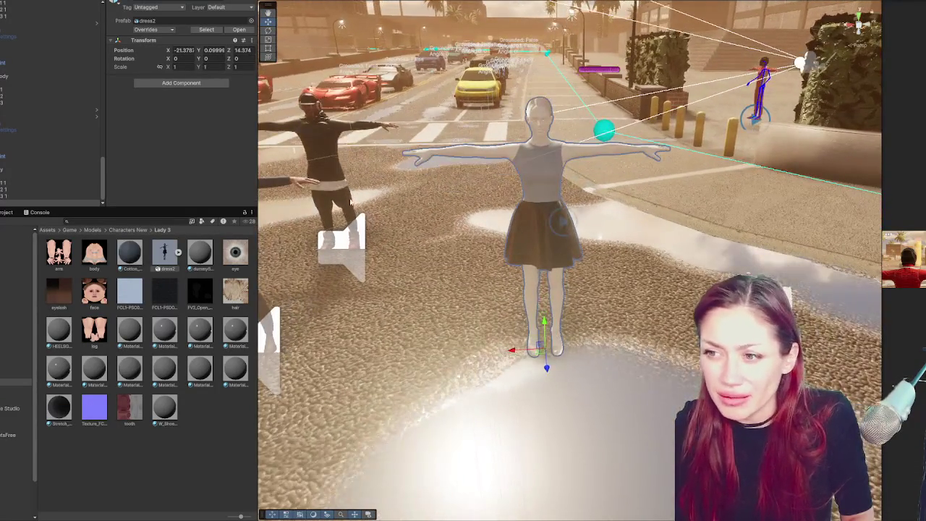
{"action": "scroll", "coordinate": [322, 223], "scroll_direction": "up", "scroll_amount": 4}
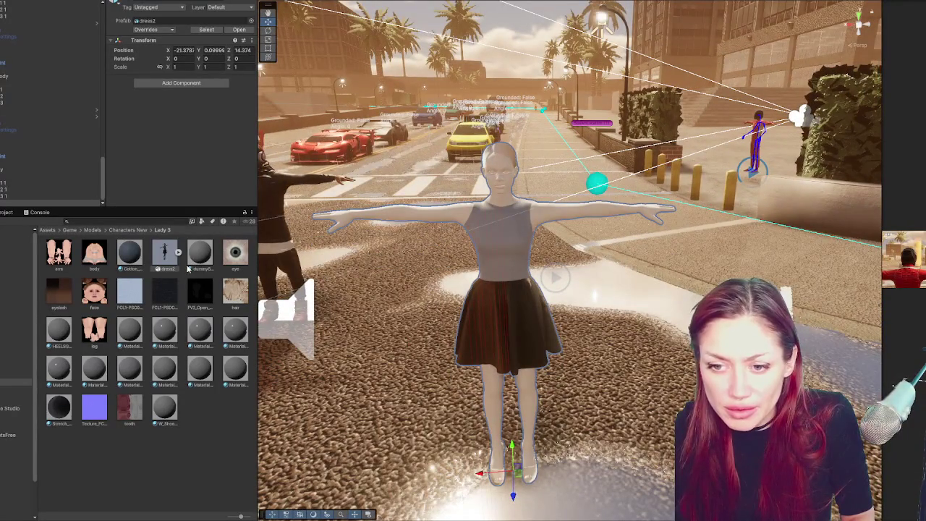
Inspect Material13385, then select the dress2 mesh and locate its Element 0 material.
{"action": "left_click", "coordinate": [132, 334]}
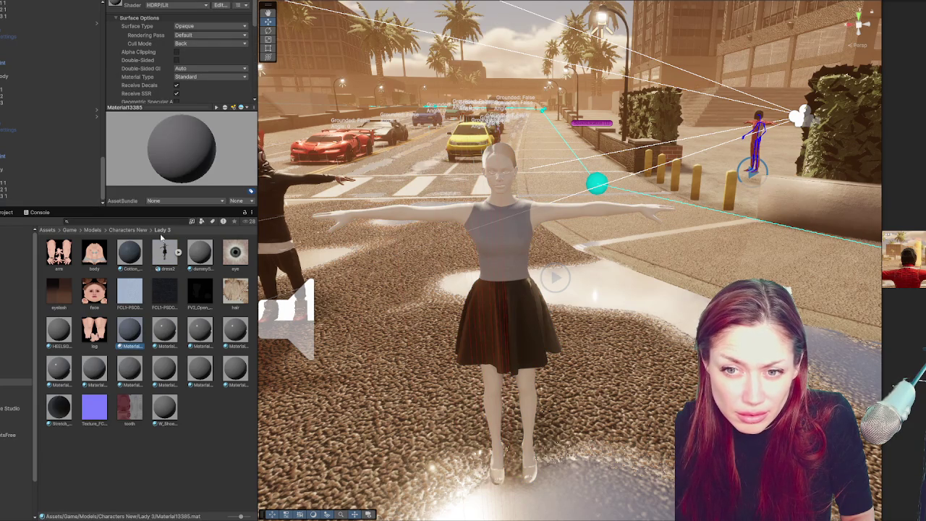
{"action": "left_click_drag", "start_coordinate": [169, 103], "coordinate": [170, 169]}
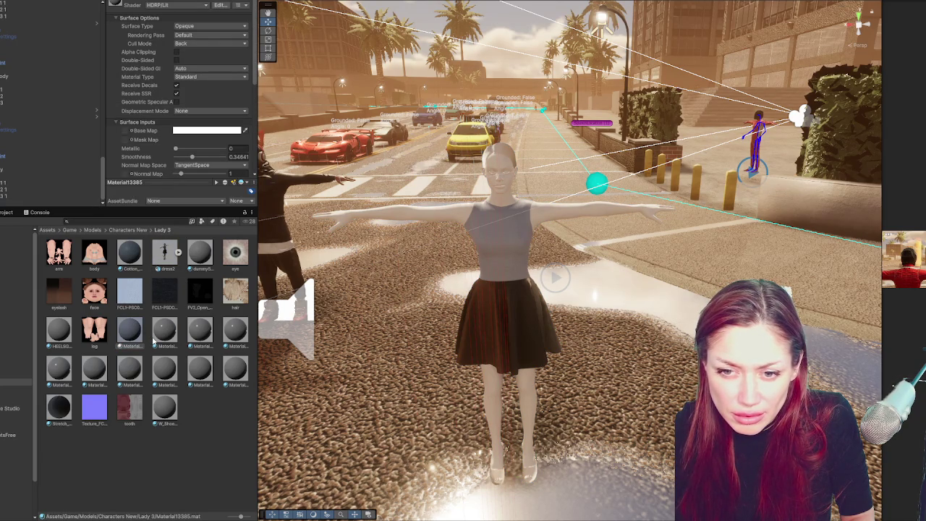
{"action": "left_click", "coordinate": [400, 225]}
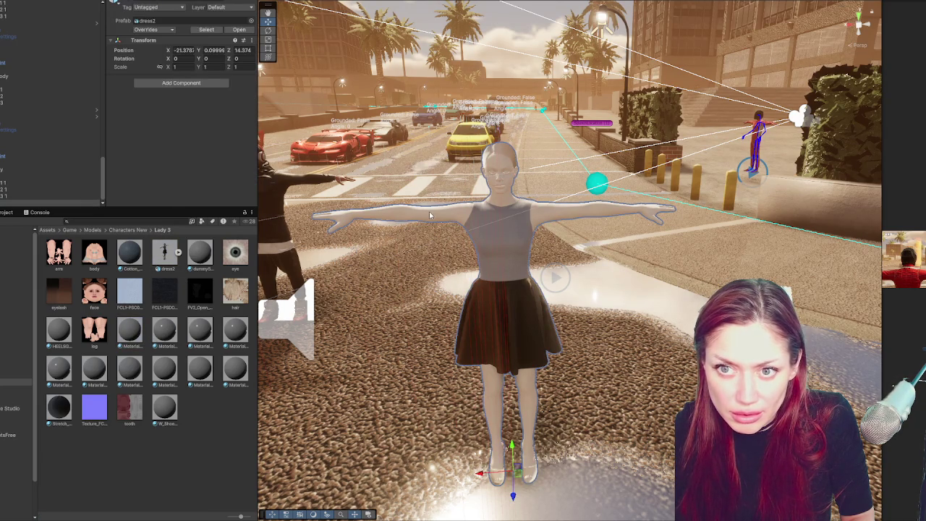
{"action": "left_click", "coordinate": [431, 217]}
{"action": "left_click", "coordinate": [196, 155]}
{"action": "left_click", "coordinate": [196, 147]}
Open Material13454 in Lady 3 and review its surface inputs.
{"action": "left_click", "coordinate": [166, 318]}
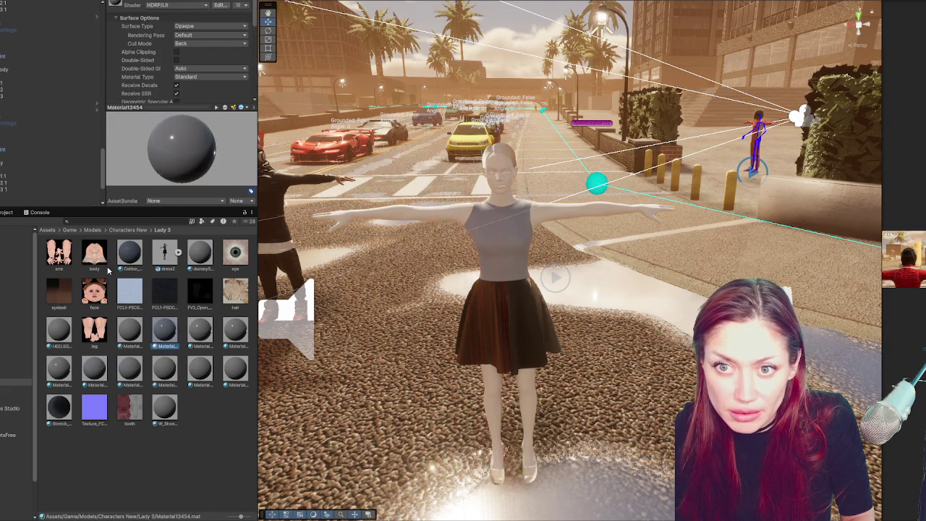
{"action": "left_click_drag", "start_coordinate": [150, 105], "coordinate": [150, 181]}
{"action": "scroll", "coordinate": [124, 105], "scroll_direction": "down", "scroll_amount": 1}
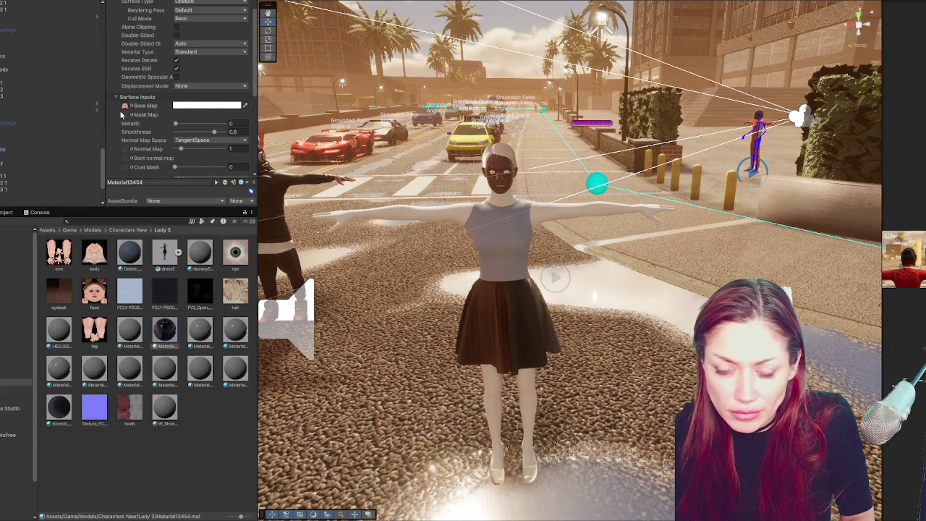
{"action": "left_click", "coordinate": [166, 330]}
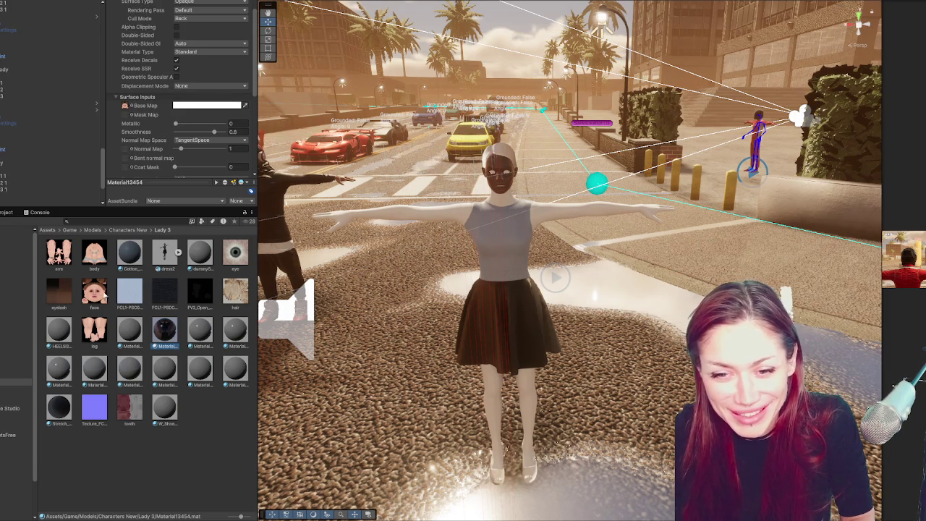
{"action": "scroll", "coordinate": [181, 95], "scroll_direction": "down", "scroll_amount": 3}
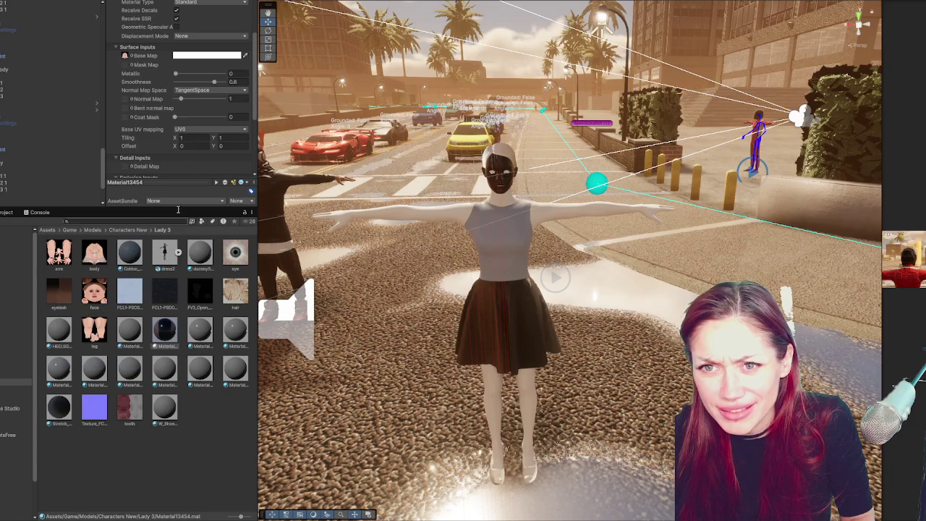
{"action": "scroll", "coordinate": [195, 113], "scroll_direction": "up", "scroll_amount": 5}
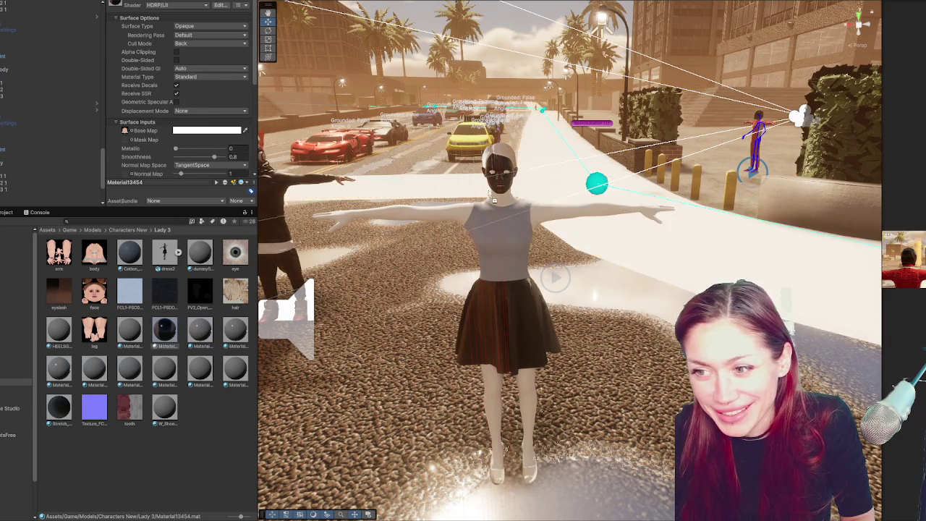
Create a new material named Face in the Lady 3 folder.
{"action": "right_click", "coordinate": [200, 407]}
{"action": "mouse_move", "coordinate": [239, 195]}
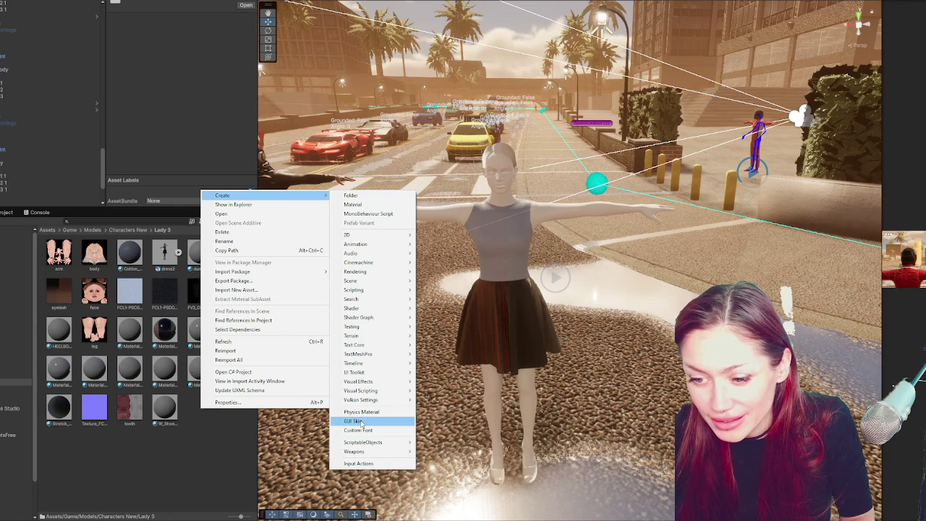
{"action": "left_click", "coordinate": [353, 205]}
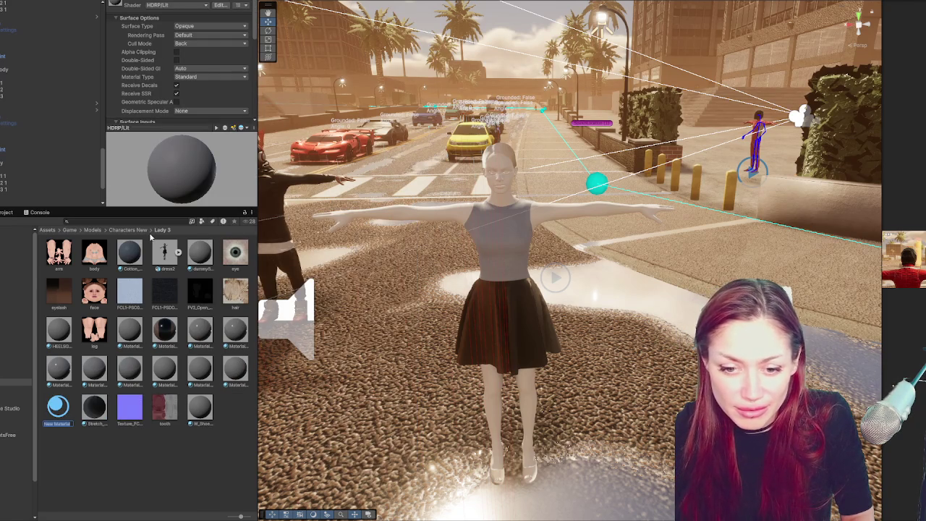
{"action": "type", "text": "Face"}
{"action": "key", "text": "Return"}
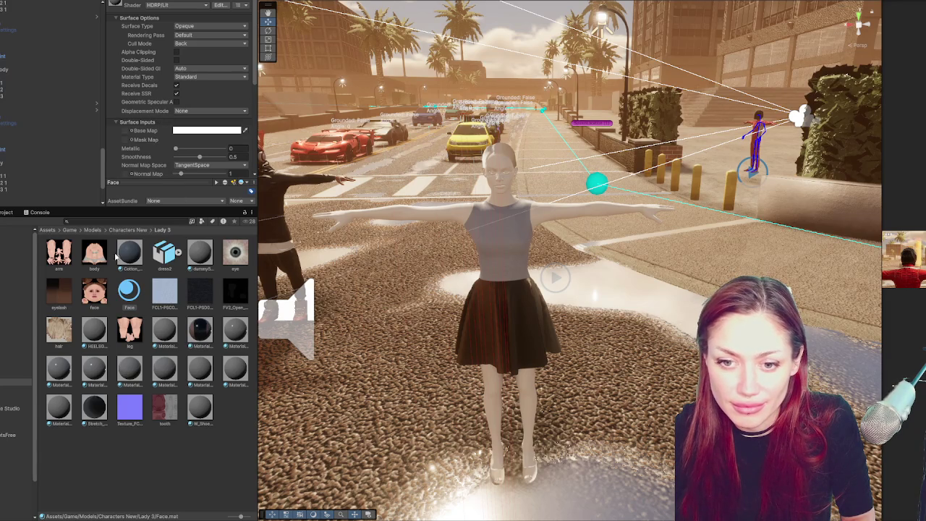
Set the face texture as Face's base map and put the red patterned material on the skirt.
{"action": "scroll", "coordinate": [181, 109], "scroll_direction": "down", "scroll_amount": 2}
{"action": "left_click_drag", "start_coordinate": [88, 295], "coordinate": [135, 80]}
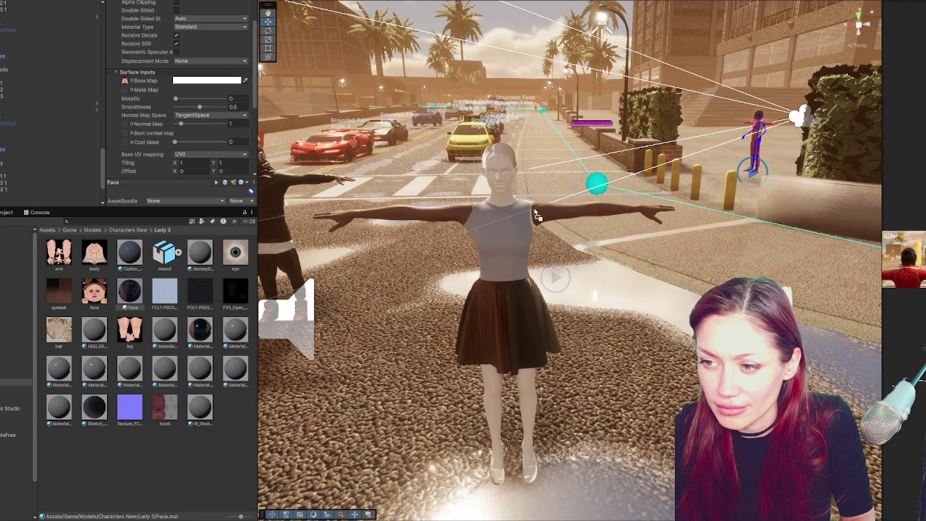
{"action": "mouse_move", "coordinate": [518, 197]}
{"action": "left_mouse_down"}
{"action": "mouse_move", "coordinate": [511, 190]}
{"action": "mouse_move", "coordinate": [508, 214]}
{"action": "mouse_move", "coordinate": [520, 279]}
{"action": "mouse_move", "coordinate": [500, 239]}
{"action": "mouse_move", "coordinate": [532, 480]}
{"action": "mouse_move", "coordinate": [199, 451]}
{"action": "left_mouse_up"}
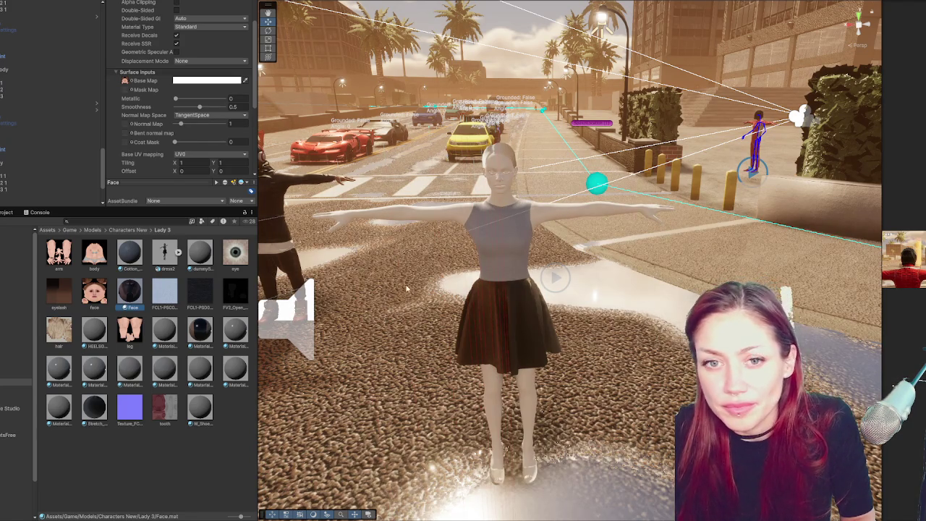
{"action": "scroll", "coordinate": [491, 210], "scroll_direction": "up", "scroll_amount": 5}
Select the character and set its Ray Tracing Mode to Off.
{"action": "left_click_drag", "start_coordinate": [406, 217], "coordinate": [490, 210]}
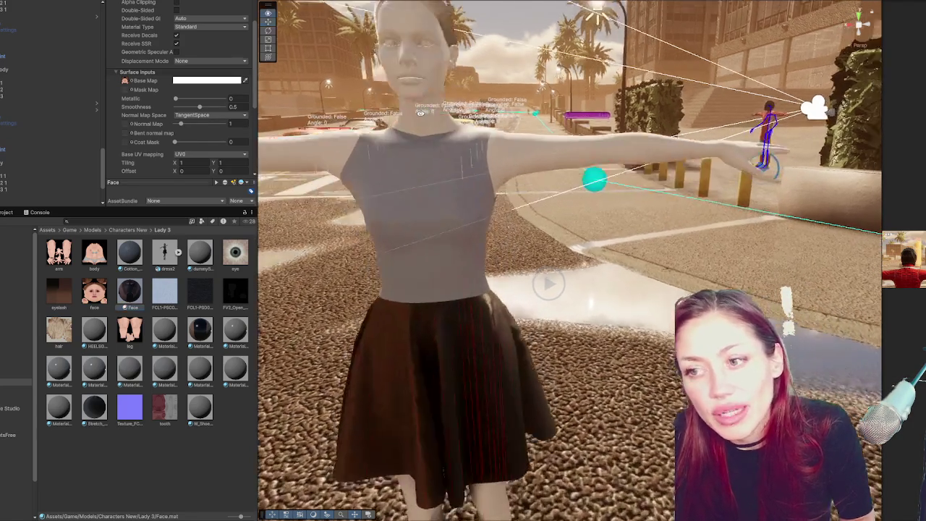
{"action": "scroll", "coordinate": [490, 210], "scroll_direction": "up", "scroll_amount": 3}
{"action": "left_click", "coordinate": [465, 257]}
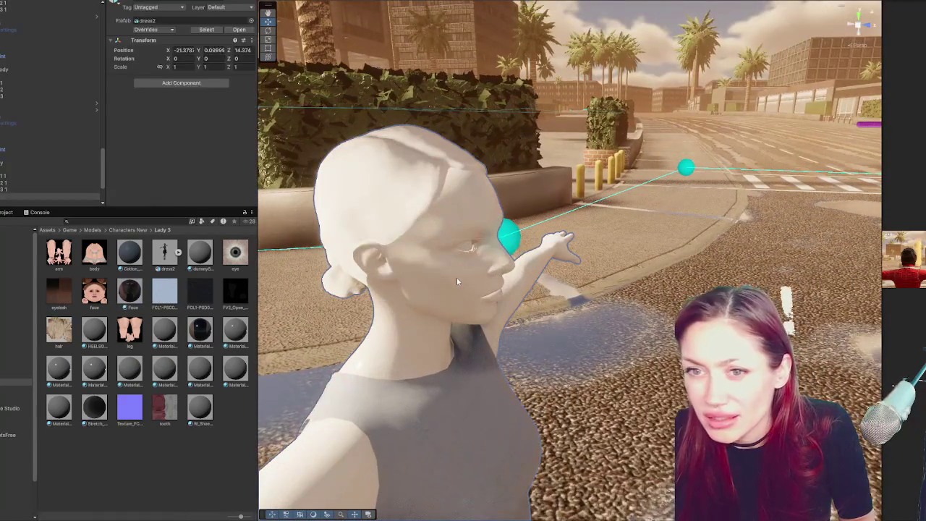
{"action": "scroll", "coordinate": [141, 75], "scroll_direction": "down", "scroll_amount": 3}
{"action": "scroll", "coordinate": [143, 72], "scroll_direction": "down", "scroll_amount": 1}
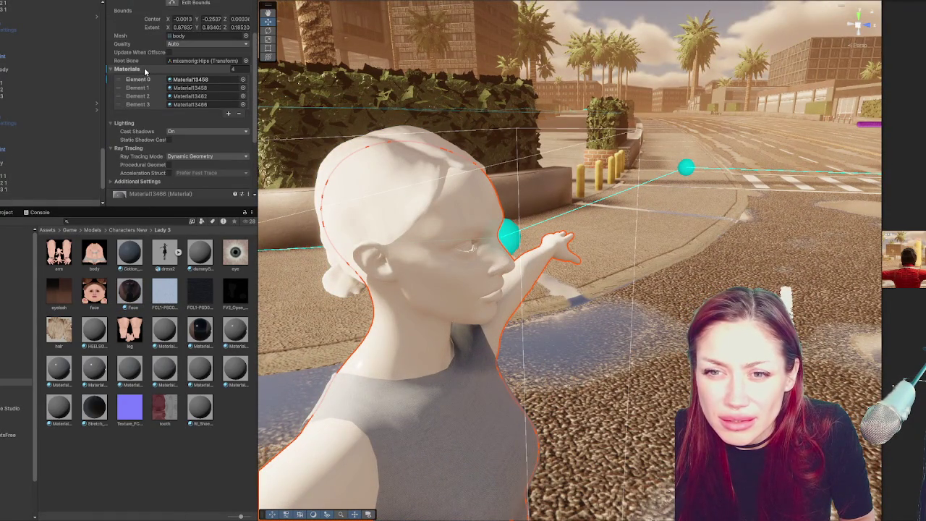
{"action": "left_click", "coordinate": [177, 156]}
{"action": "left_click", "coordinate": [179, 166]}
Apply the Face material to the head and set its smoothness to 0.
{"action": "mouse_move", "coordinate": [123, 292]}
{"action": "left_mouse_down"}
{"action": "mouse_move", "coordinate": [424, 273]}
{"action": "mouse_move", "coordinate": [416, 206]}
{"action": "mouse_move", "coordinate": [630, 205]}
{"action": "left_mouse_up"}
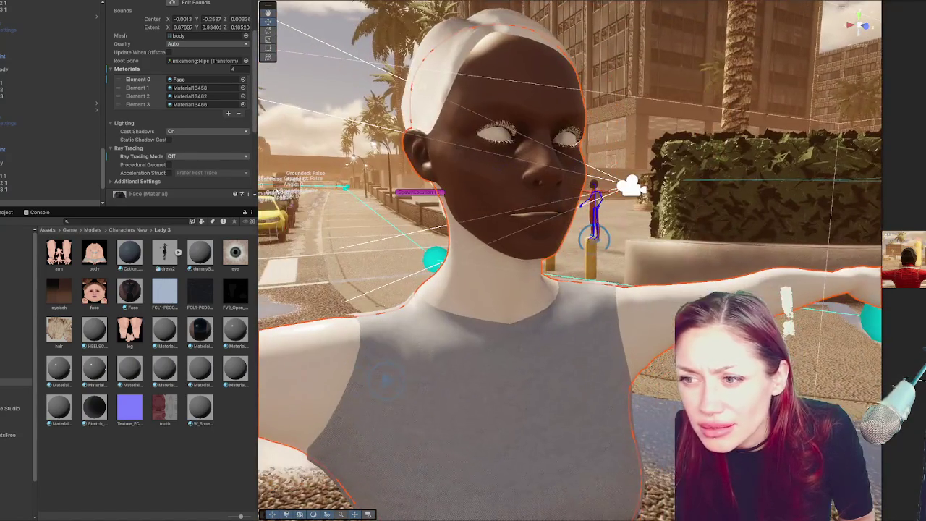
{"action": "scroll", "coordinate": [192, 140], "scroll_direction": "down", "scroll_amount": 3}
{"action": "left_click", "coordinate": [145, 106]}
{"action": "scroll", "coordinate": [196, 171], "scroll_direction": "down", "scroll_amount": 3}
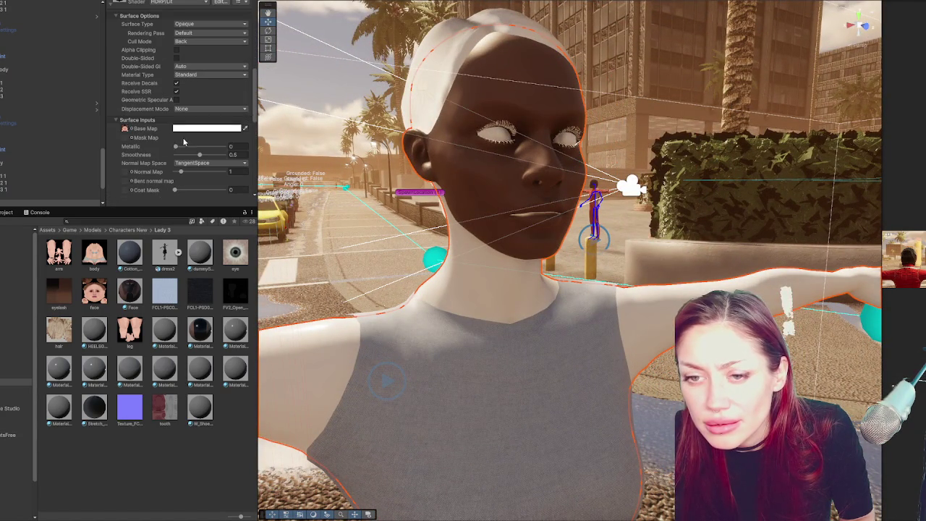
{"action": "mouse_move", "coordinate": [195, 156]}
{"action": "left_mouse_down"}
{"action": "mouse_move", "coordinate": [283, 157]}
{"action": "mouse_move", "coordinate": [108, 163]}
{"action": "left_mouse_up"}
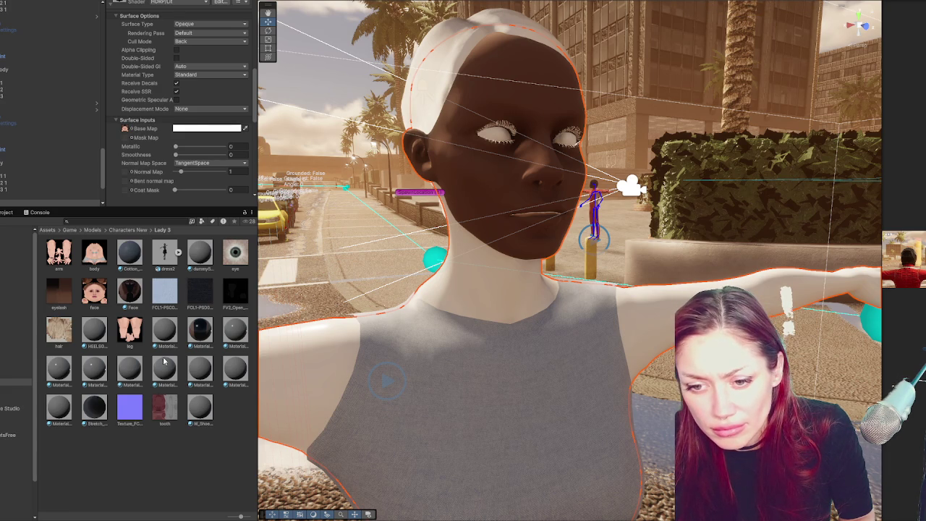
Apply the dark Material13454 to the character's neck and arms.
{"action": "left_click", "coordinate": [202, 333]}
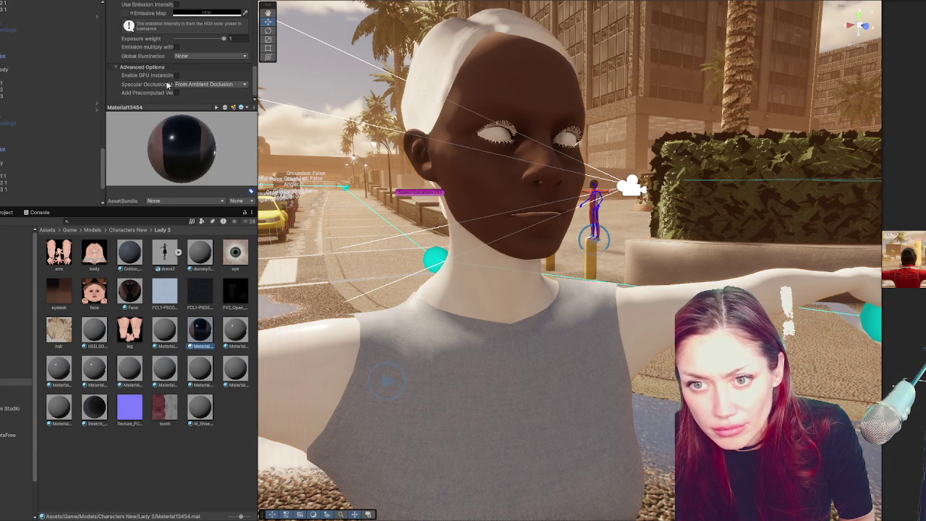
{"action": "left_click", "coordinate": [173, 107]}
{"action": "scroll", "coordinate": [173, 105], "scroll_direction": "up", "scroll_amount": 3}
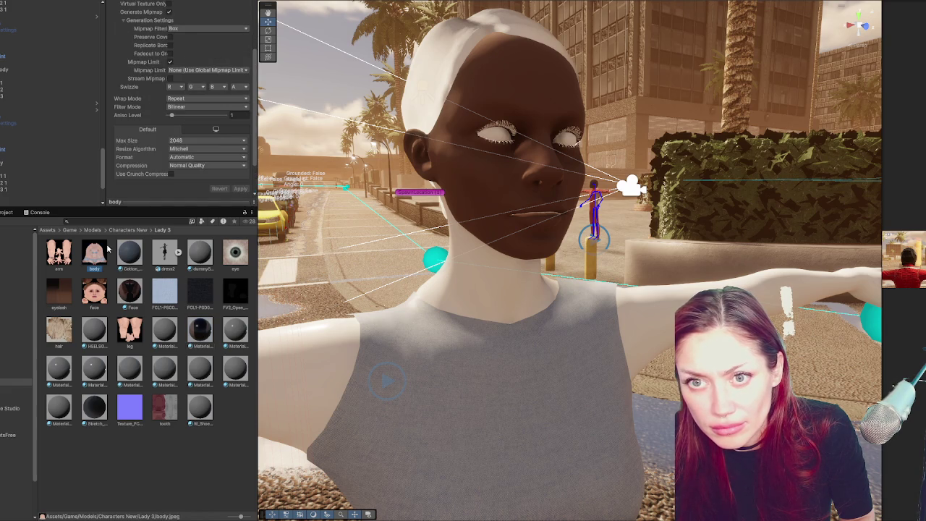
{"action": "left_click", "coordinate": [173, 181]}
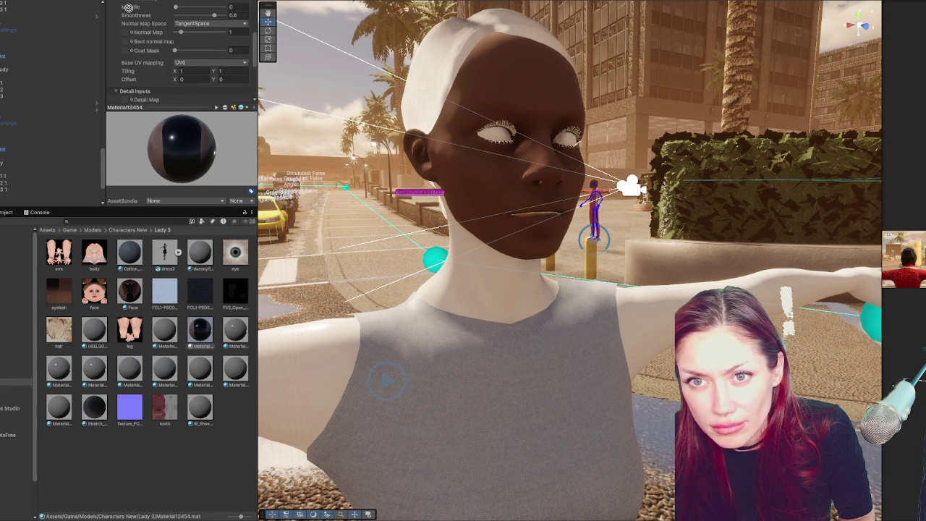
{"action": "mouse_move", "coordinate": [200, 327]}
{"action": "left_mouse_down"}
{"action": "mouse_move", "coordinate": [405, 347]}
{"action": "mouse_move", "coordinate": [469, 297]}
{"action": "left_mouse_up"}
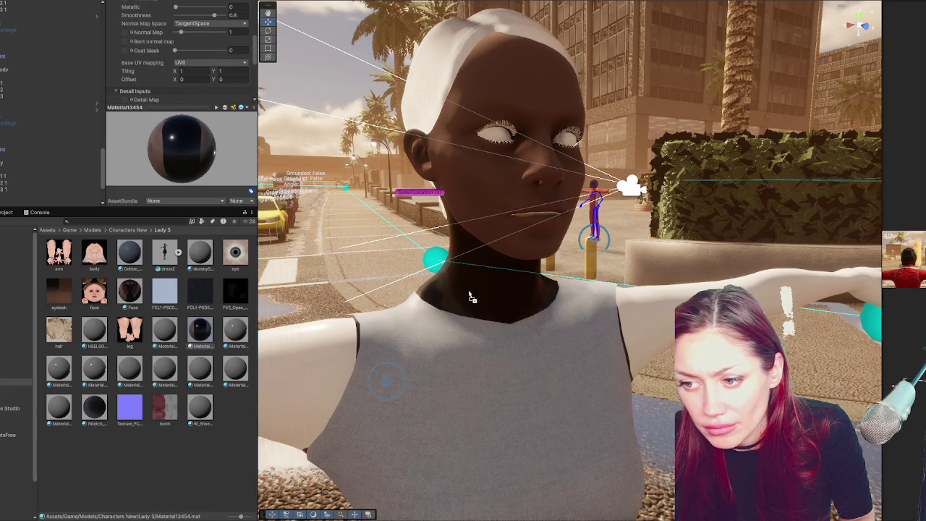
{"action": "mouse_move", "coordinate": [203, 337]}
{"action": "left_mouse_down"}
{"action": "mouse_move", "coordinate": [314, 377]}
{"action": "mouse_move", "coordinate": [479, 325]}
{"action": "mouse_move", "coordinate": [406, 319]}
{"action": "mouse_move", "coordinate": [521, 318]}
{"action": "left_mouse_up"}
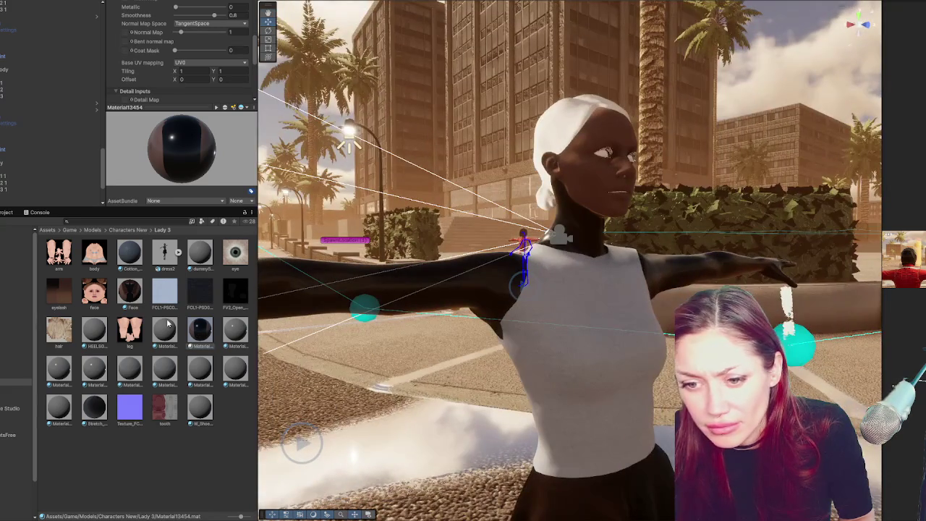
Put the leg texture into Material13458's base map.
{"action": "left_click", "coordinate": [160, 107]}
{"action": "scroll", "coordinate": [163, 110], "scroll_direction": "down", "scroll_amount": 2}
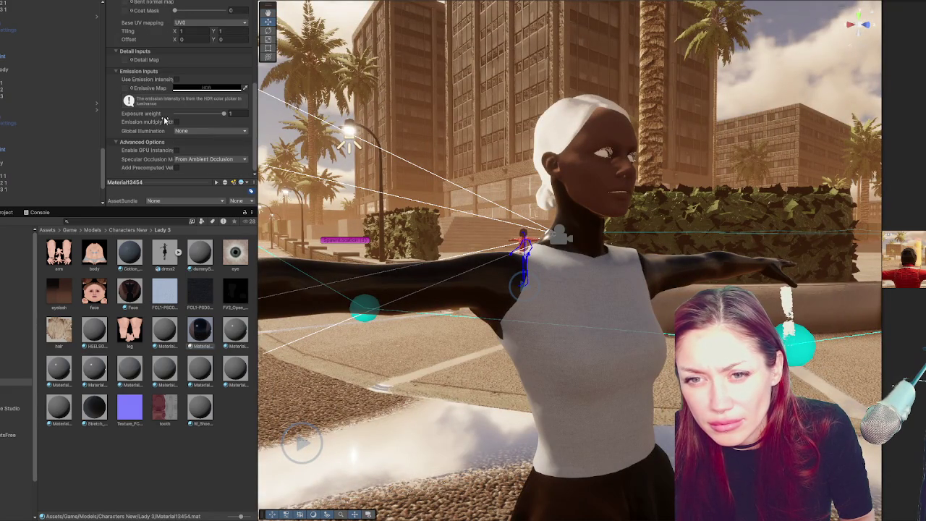
{"action": "left_click", "coordinate": [209, 332]}
{"action": "scroll", "coordinate": [137, 101], "scroll_direction": "up", "scroll_amount": 2}
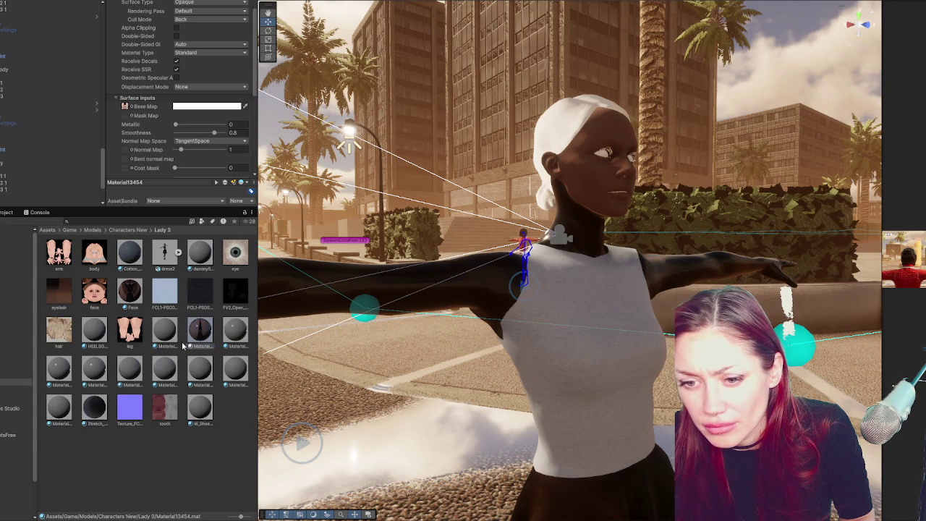
{"action": "scroll", "coordinate": [194, 125], "scroll_direction": "down", "scroll_amount": 2}
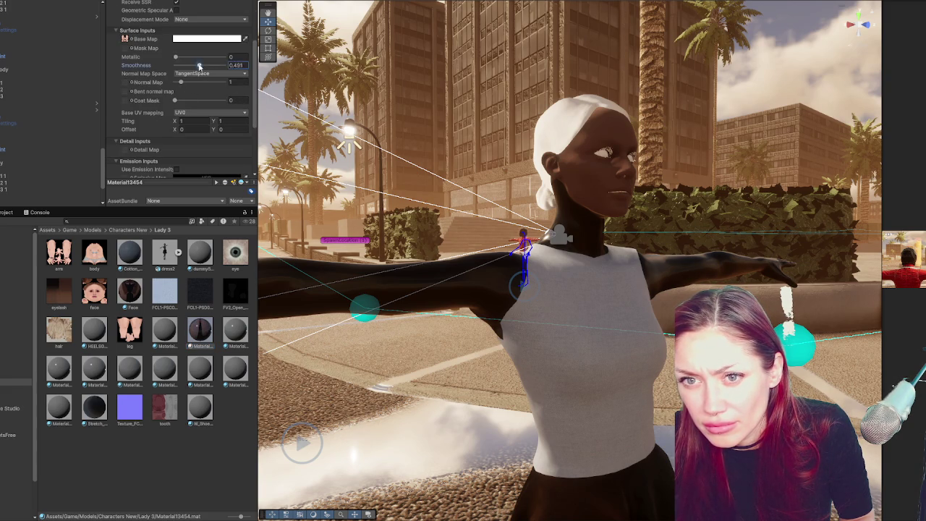
{"action": "left_click_drag", "start_coordinate": [362, 217], "coordinate": [753, 214]}
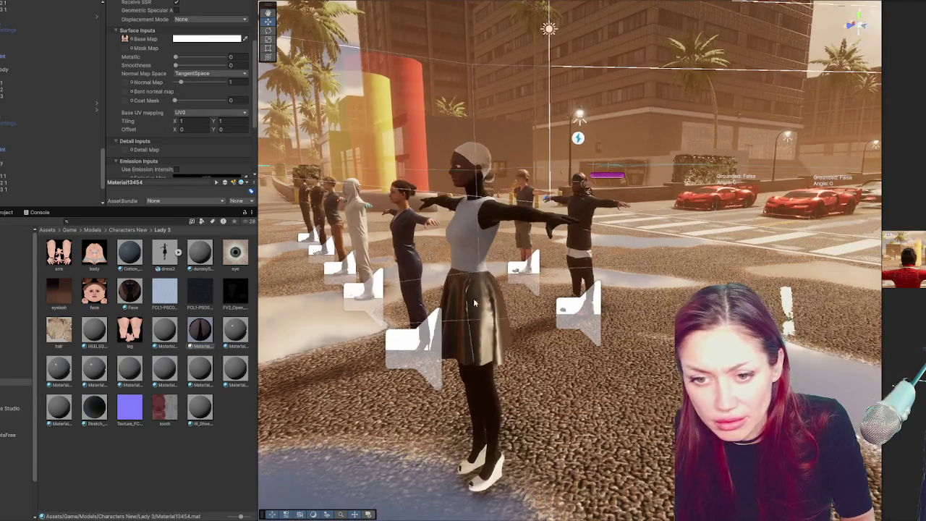
{"action": "key", "text": "Right"}
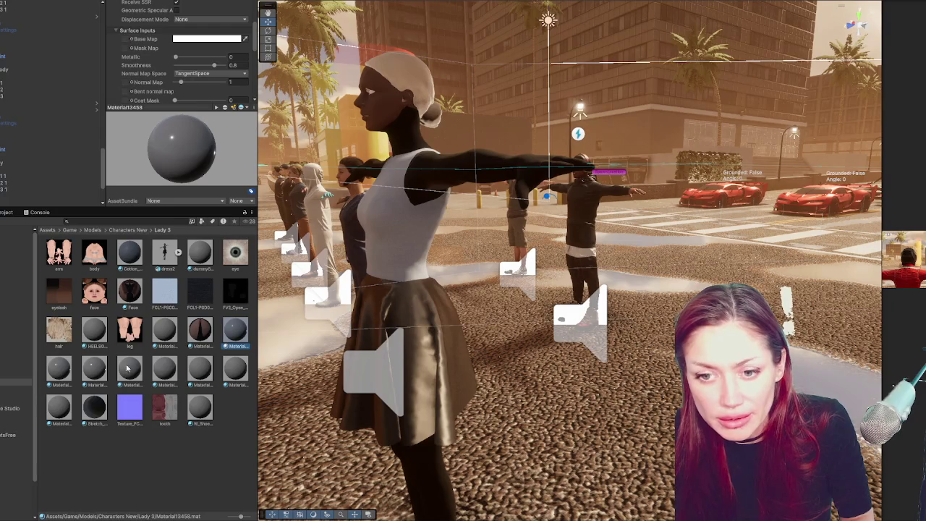
{"action": "scroll", "coordinate": [123, 52], "scroll_direction": "up", "scroll_amount": 5}
{"action": "scroll", "coordinate": [130, 72], "scroll_direction": "down", "scroll_amount": 10}
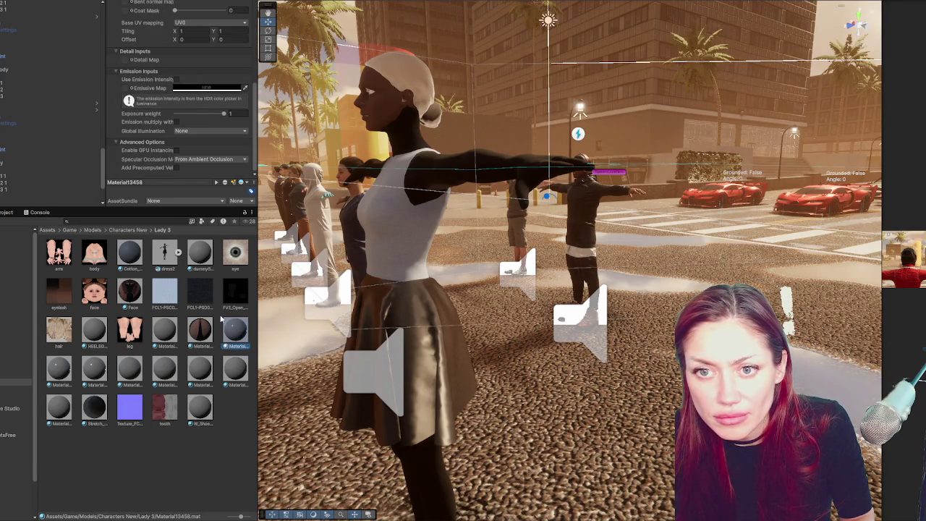
{"action": "scroll", "coordinate": [225, 94], "scroll_direction": "up", "scroll_amount": 5}
{"action": "mouse_move", "coordinate": [128, 331]}
{"action": "left_mouse_down"}
{"action": "mouse_move", "coordinate": [359, 233]}
{"action": "mouse_move", "coordinate": [124, 107]}
{"action": "left_mouse_up"}
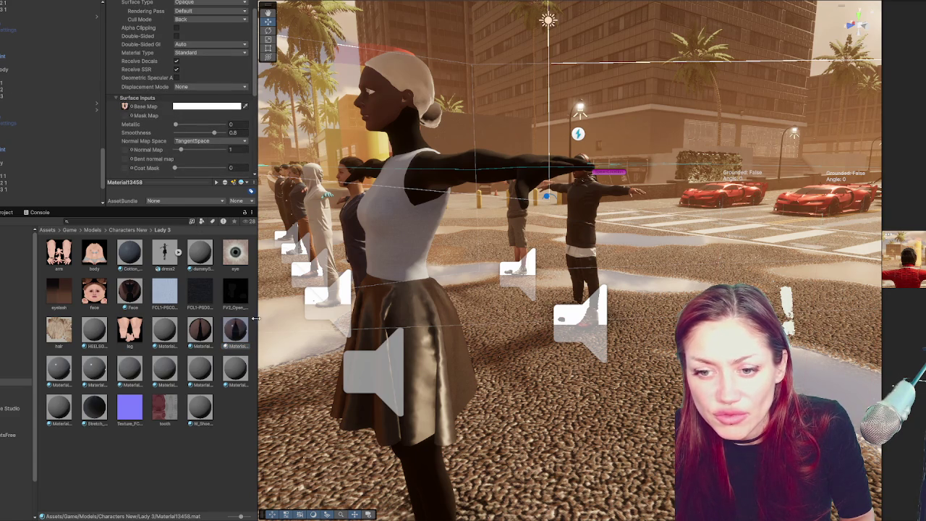
Frame the character and edit Material13458's tiling values, leaving Y at 1.
{"action": "scroll", "coordinate": [434, 348], "scroll_direction": "up", "scroll_amount": 3}
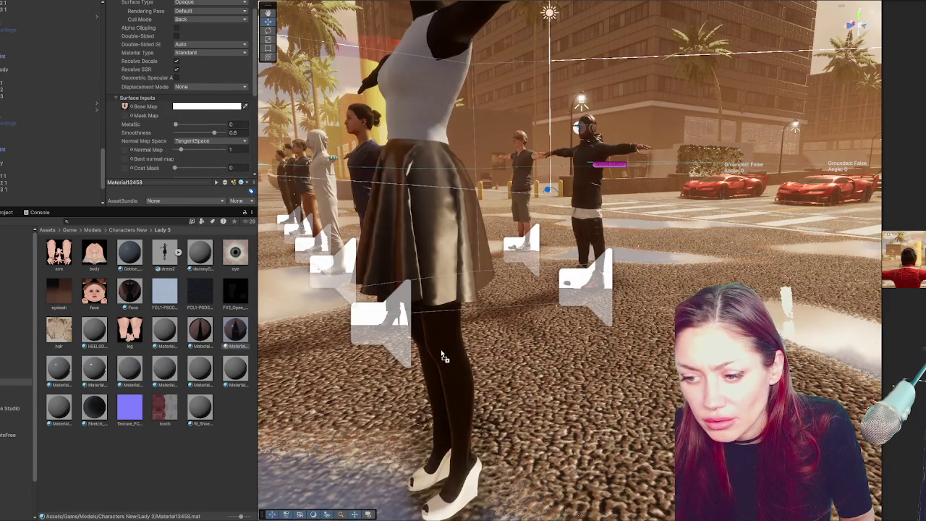
{"action": "key", "text": "f"}
{"action": "left_click_drag", "start_coordinate": [199, 132], "coordinate": [175, 132]}
{"action": "scroll", "coordinate": [188, 109], "scroll_direction": "down", "scroll_amount": 2}
{"action": "left_click", "coordinate": [192, 97]}
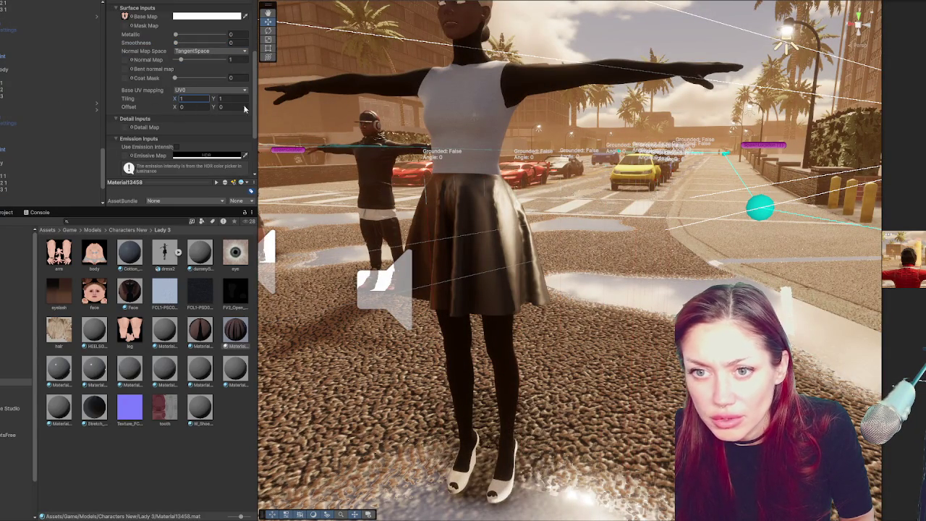
{"action": "key", "text": "Tab"}
{"action": "type", "text": "0.12"}
{"action": "key", "text": "BackSpace"}
{"action": "key", "text": "BackSpace"}
{"action": "key", "text": "BackSpace"}
{"action": "type", "text": "1"}
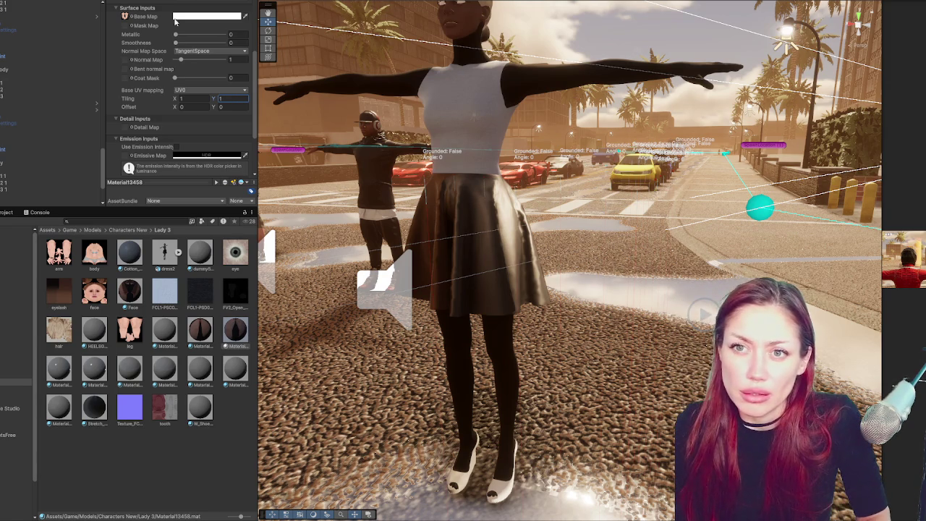
{"action": "scroll", "coordinate": [175, 22], "scroll_direction": "down", "scroll_amount": 3}
{"action": "left_click", "coordinate": [162, 253]}
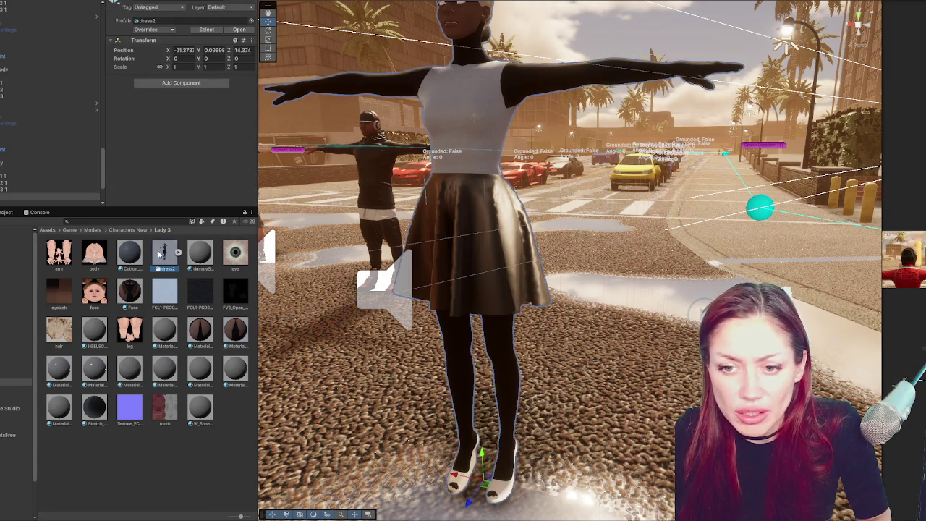
Set dress2's Material Creation Mode to None and apply it.
{"action": "left_click", "coordinate": [210, 32]}
{"action": "left_click", "coordinate": [185, 37]}
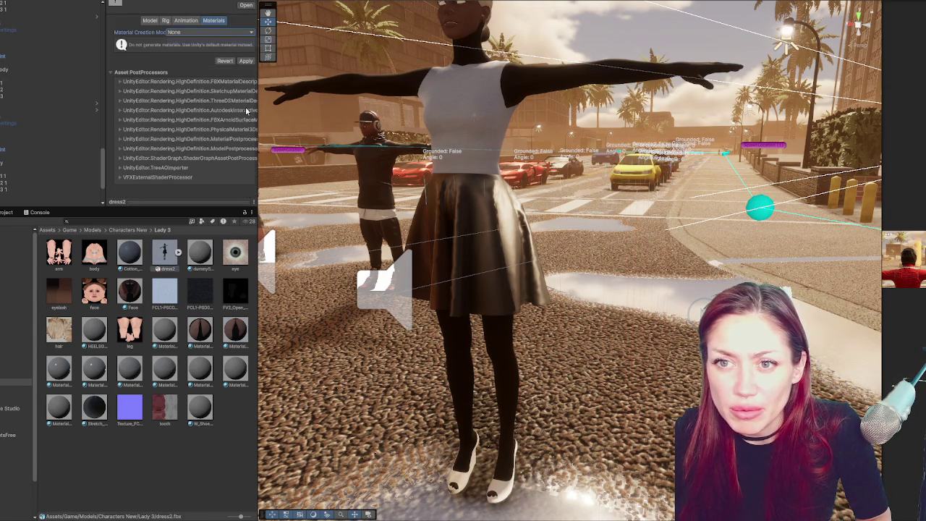
{"action": "left_click", "coordinate": [246, 61]}
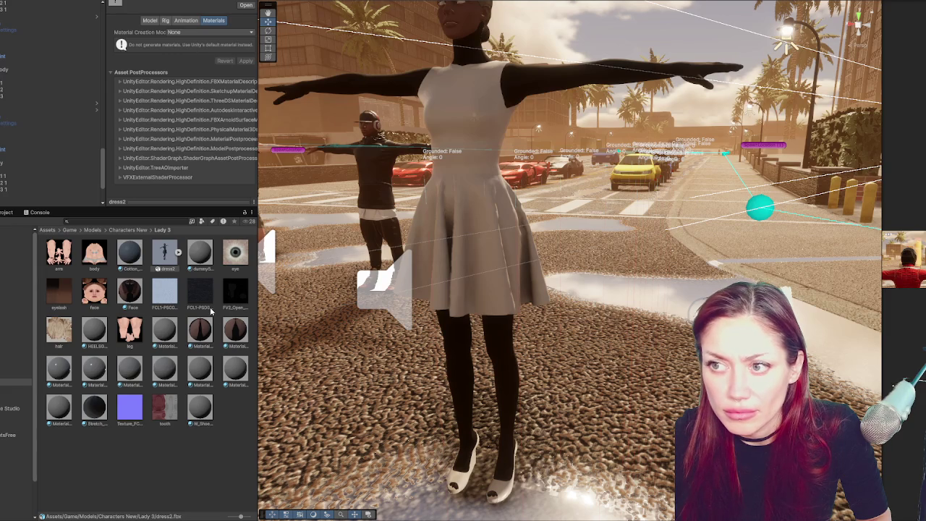
{"action": "left_click", "coordinate": [174, 32]}
Uncheck Import Animation for dress2, then discard the unapplied change on dress2 1.
{"action": "left_click", "coordinate": [187, 22]}
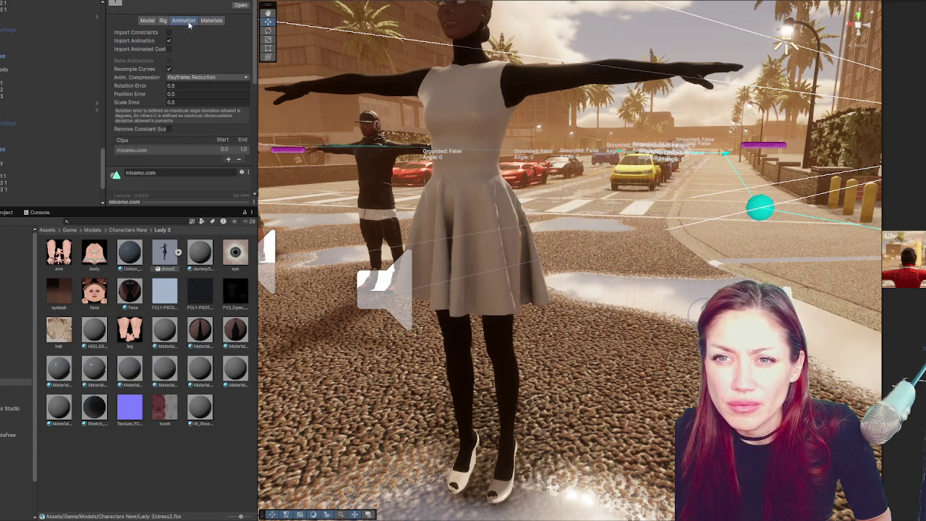
{"action": "left_click", "coordinate": [169, 42]}
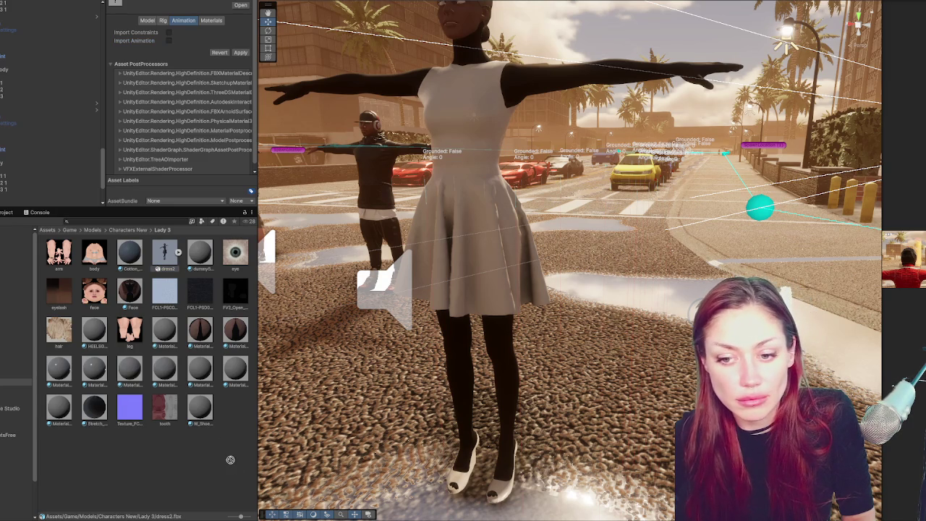
{"action": "left_click", "coordinate": [195, 248]}
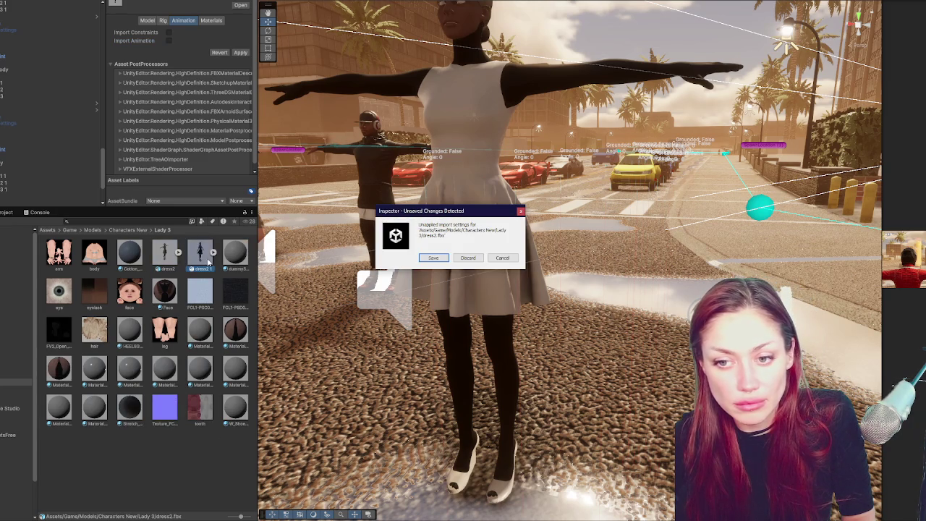
{"action": "left_click", "coordinate": [467, 259]}
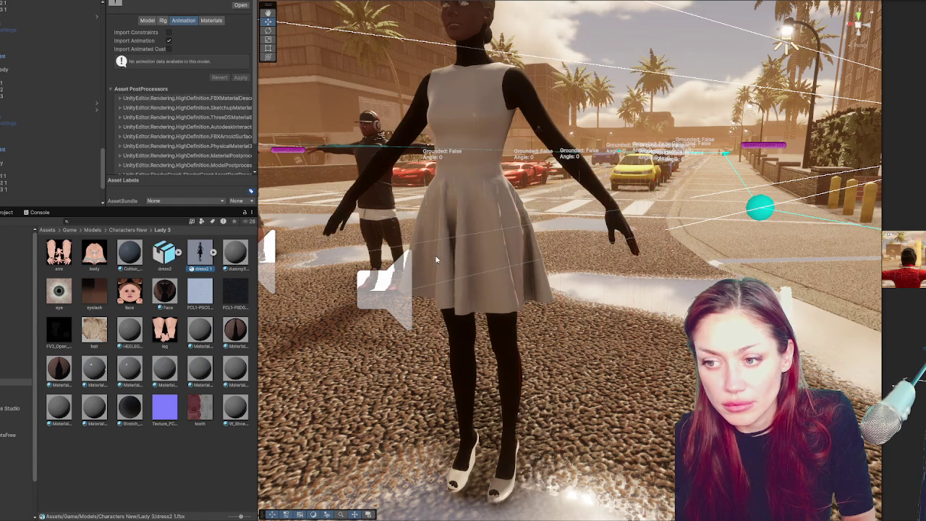
Place dress2 1 in the street scene, then delete the dress2 asset from Lady 3.
{"action": "mouse_move", "coordinate": [205, 251]}
{"action": "left_mouse_down"}
{"action": "mouse_move", "coordinate": [237, 278]}
{"action": "mouse_move", "coordinate": [662, 445]}
{"action": "left_mouse_up"}
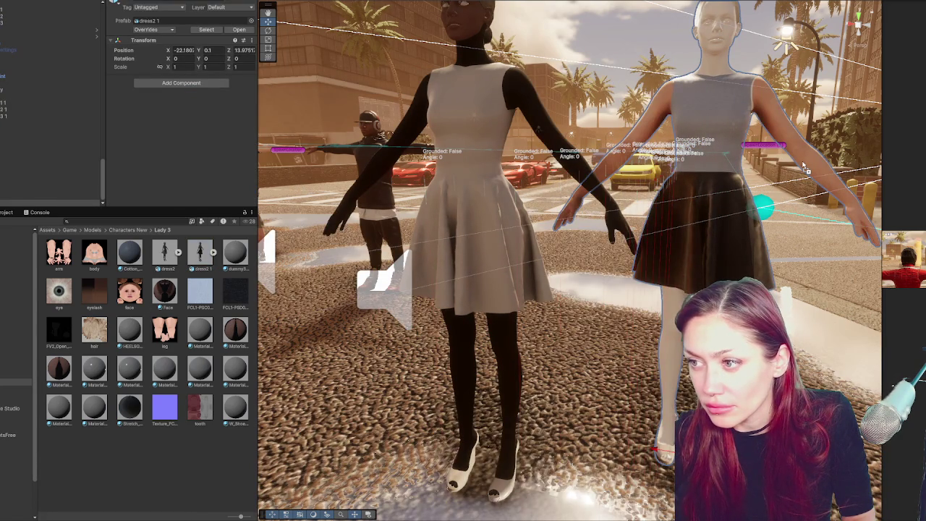
{"action": "key", "text": "f"}
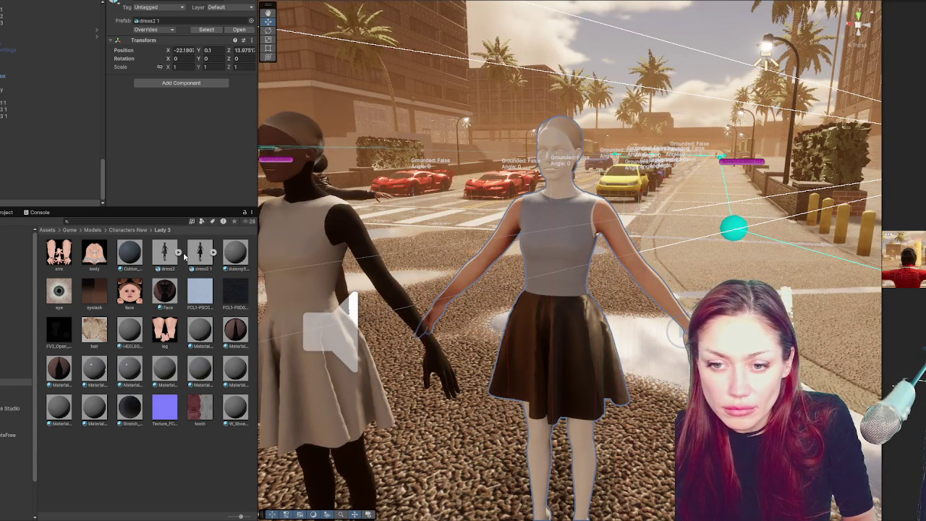
{"action": "left_click", "coordinate": [164, 251]}
{"action": "key", "text": "Delete"}
{"action": "left_click", "coordinate": [465, 260]}
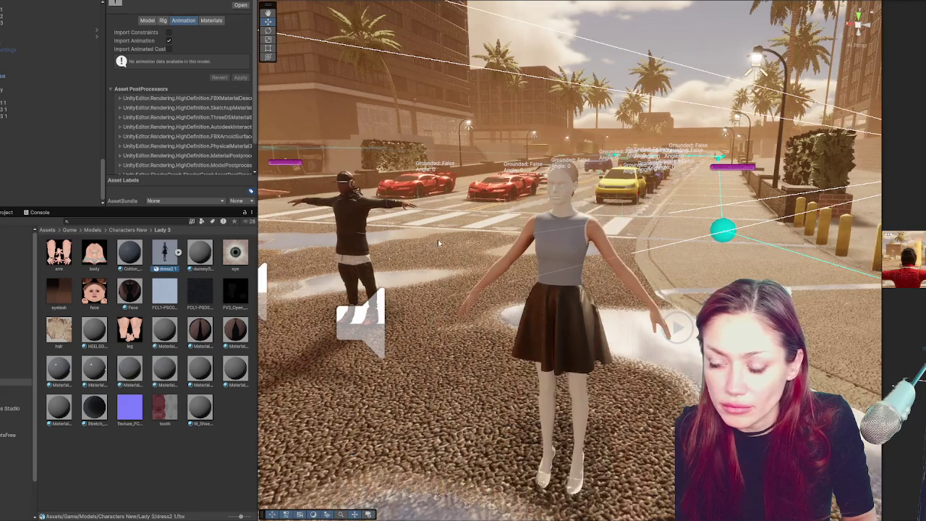
{"action": "left_click", "coordinate": [177, 252]}
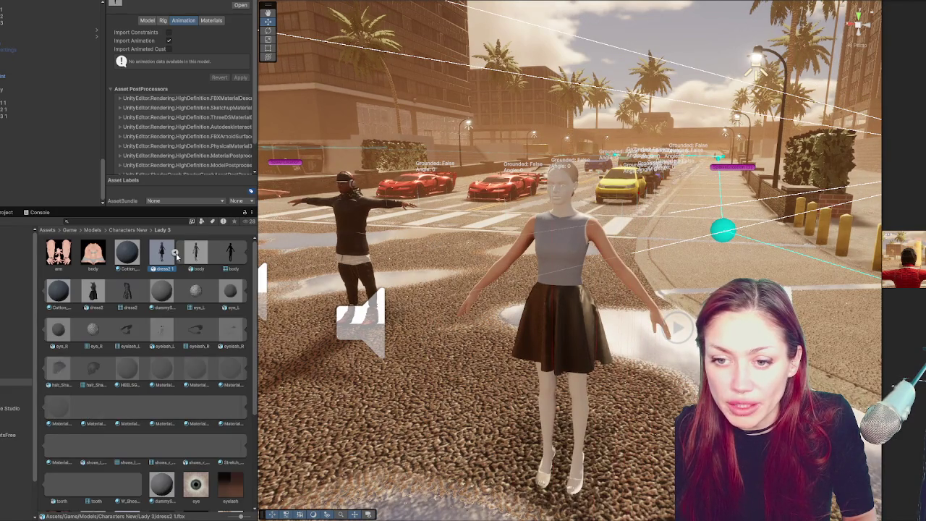
{"action": "left_click", "coordinate": [176, 253]}
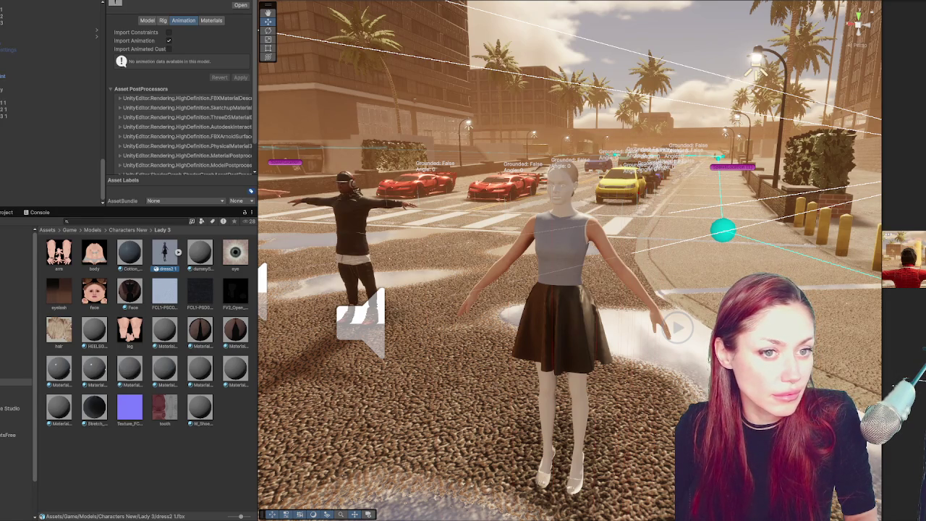
Create a Lady 4 folder in Characters New and add the character's textures to it.
{"action": "left_click", "coordinate": [128, 229]}
{"action": "right_click", "coordinate": [161, 362]}
{"action": "mouse_move", "coordinate": [244, 150]}
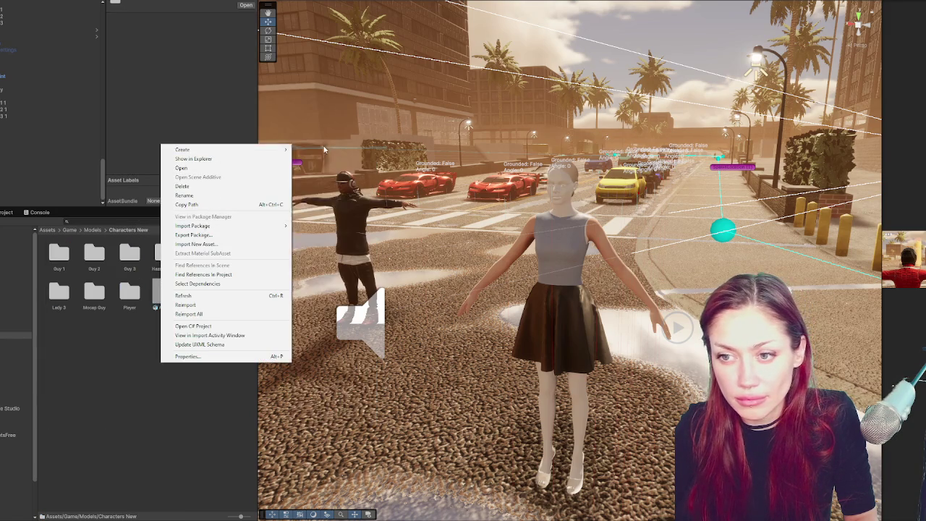
{"action": "left_click", "coordinate": [183, 295]}
{"action": "right_click", "coordinate": [182, 335]}
{"action": "mouse_move", "coordinate": [239, 123]}
{"action": "left_click", "coordinate": [388, 124]}
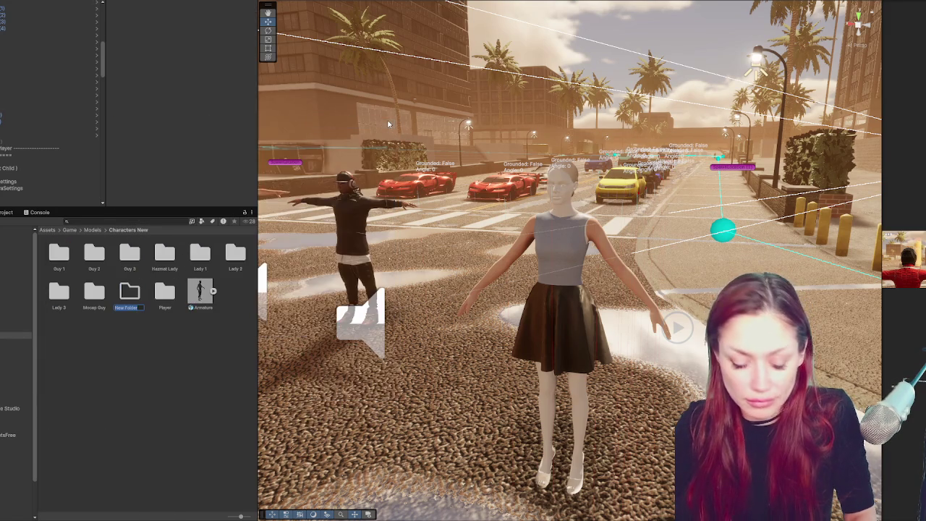
{"action": "type", "text": "Lady 4"}
{"action": "key", "text": "Return"}
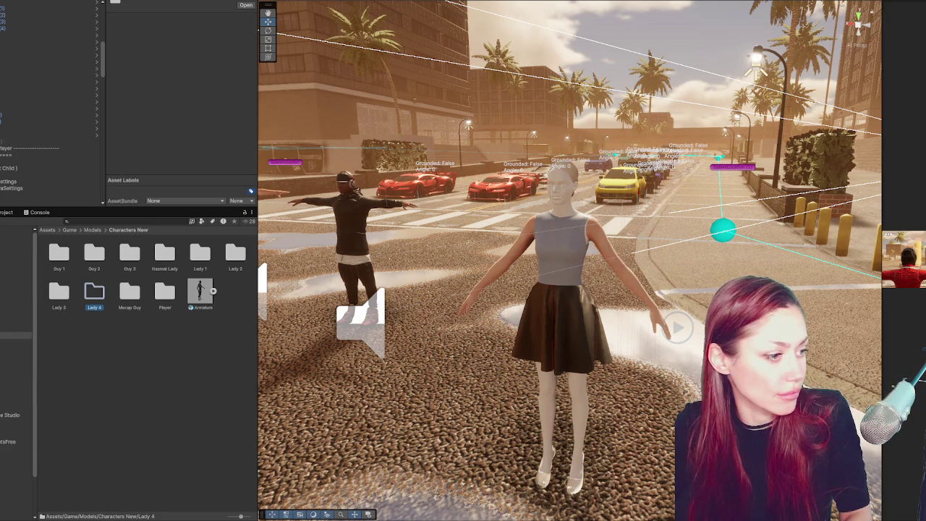
{"action": "left_click_drag", "start_coordinate": [95, 292], "coordinate": [94, 292]}
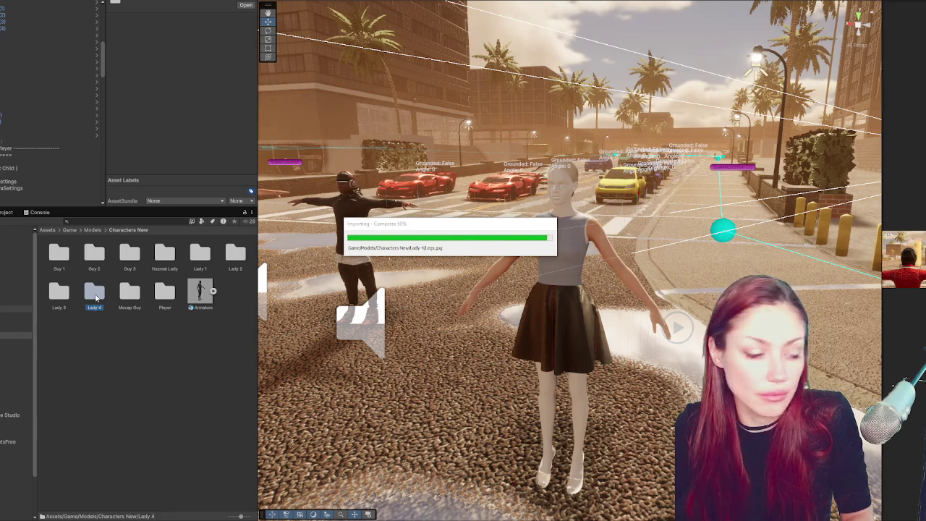
{"action": "double_click", "coordinate": [95, 293]}
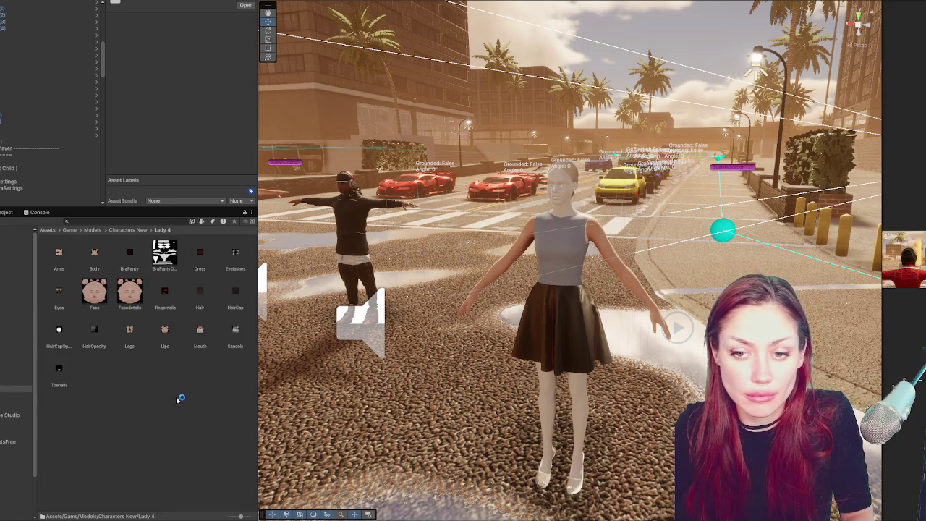
Create a Face material, import Christie.fbx into Lady 4 and place Christie in the street.
{"action": "right_click", "coordinate": [141, 375]}
{"action": "mouse_move", "coordinate": [210, 159]}
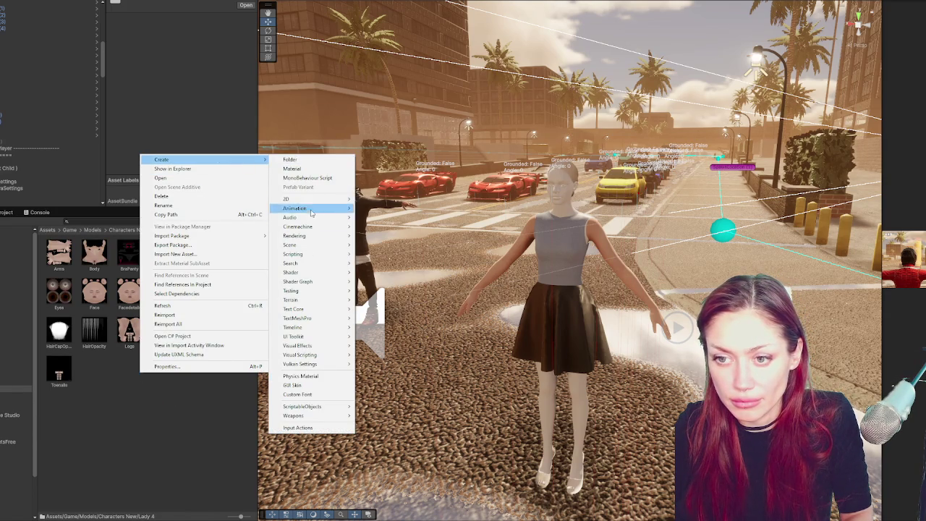
{"action": "left_click", "coordinate": [314, 168]}
{"action": "type", "text": "Face"}
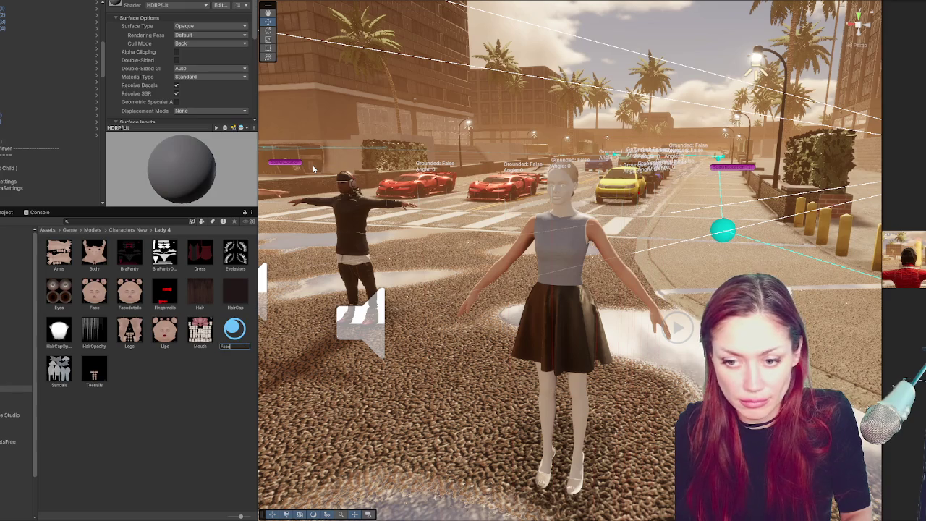
{"action": "key", "text": "Return"}
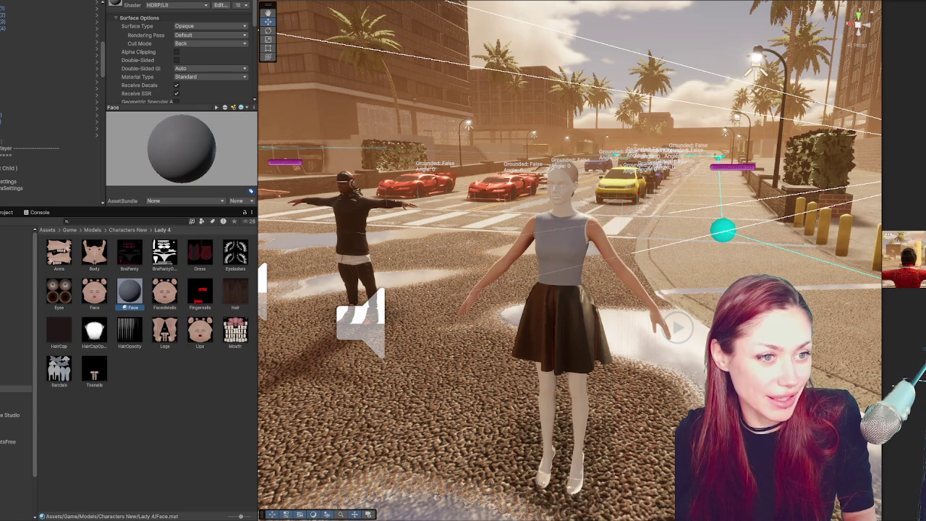
{"action": "left_click", "coordinate": [196, 371]}
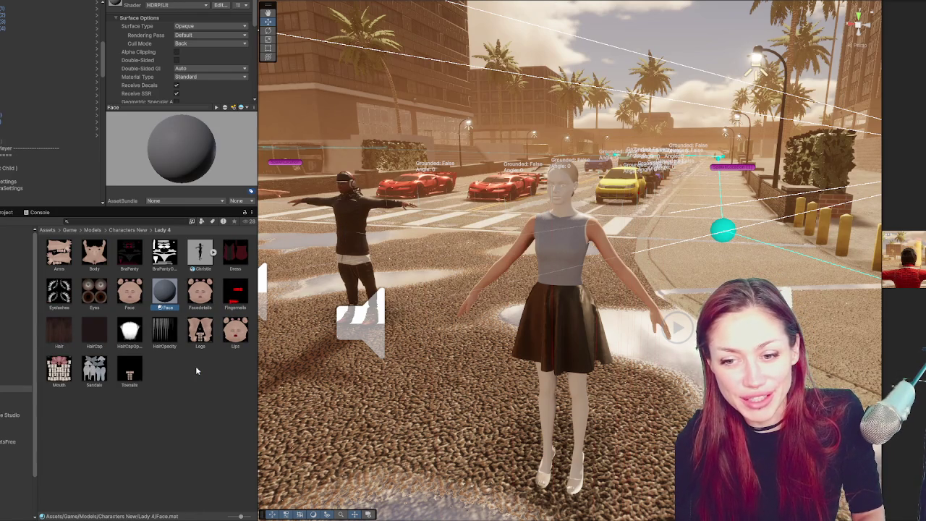
{"action": "mouse_move", "coordinate": [202, 259]}
{"action": "left_mouse_down"}
{"action": "mouse_move", "coordinate": [246, 304]}
{"action": "mouse_move", "coordinate": [454, 394]}
{"action": "mouse_move", "coordinate": [407, 414]}
{"action": "mouse_move", "coordinate": [469, 378]}
{"action": "left_mouse_up"}
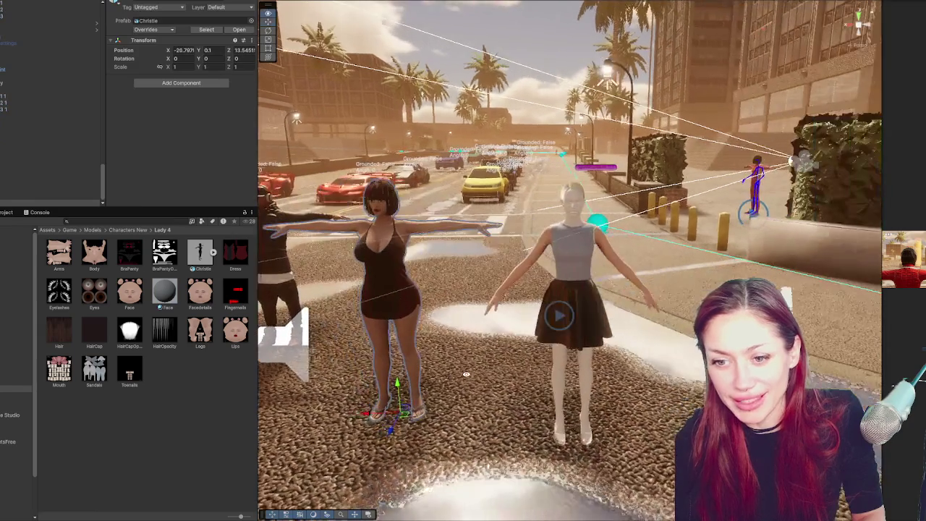
Inspect Christie's sub-assets: the mixamo mesh, mixamo.com clip and mixamorig skeleton.
{"action": "left_click", "coordinate": [205, 265]}
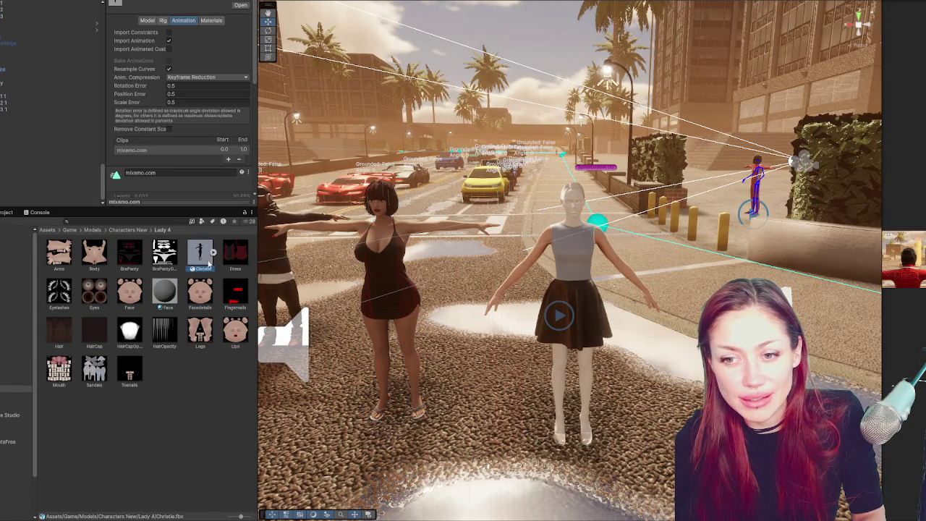
{"action": "left_click", "coordinate": [213, 252]}
{"action": "scroll", "coordinate": [202, 270], "scroll_direction": "down", "scroll_amount": 1}
{"action": "scroll", "coordinate": [199, 272], "scroll_direction": "down", "scroll_amount": 2}
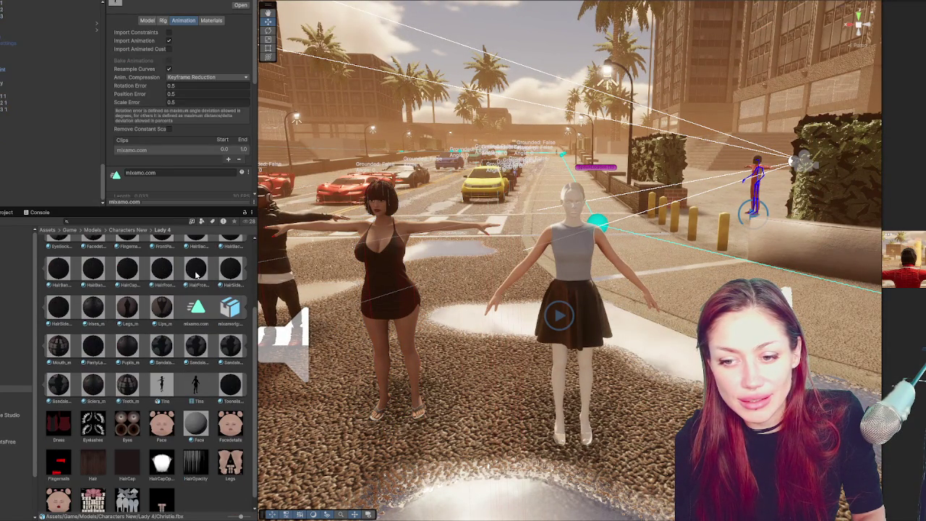
{"action": "left_click", "coordinate": [231, 309]}
{"action": "scroll", "coordinate": [187, 310], "scroll_direction": "up", "scroll_amount": 3}
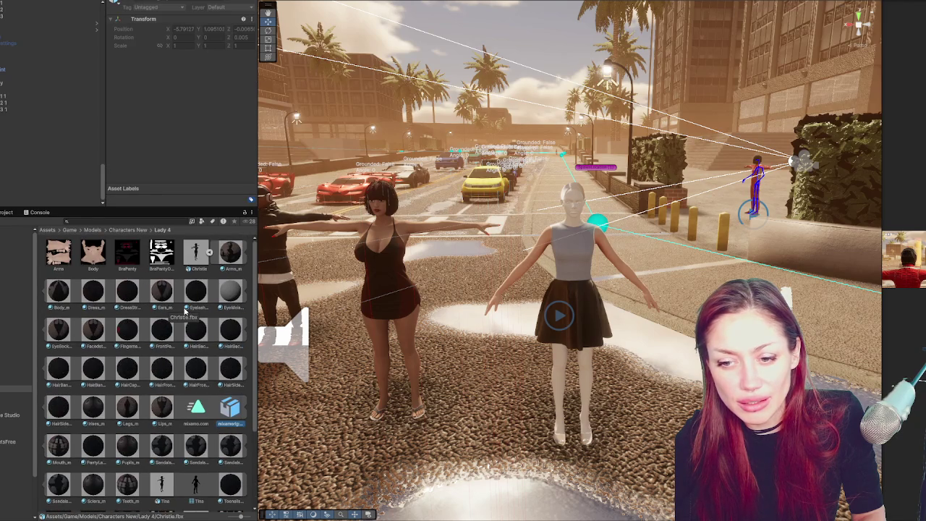
{"action": "scroll", "coordinate": [181, 311], "scroll_direction": "down", "scroll_amount": 1}
{"action": "left_click", "coordinate": [193, 357]}
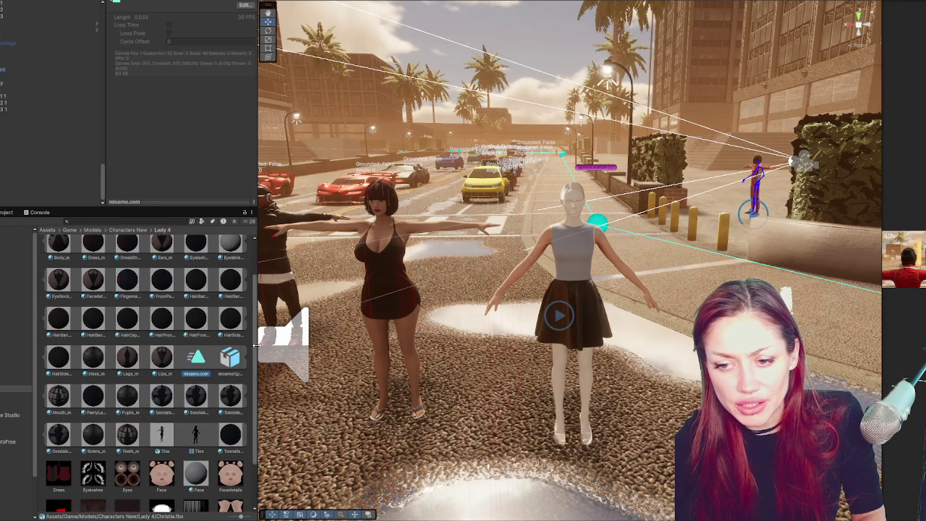
{"action": "left_click_drag", "start_coordinate": [255, 348], "coordinate": [327, 354]}
{"action": "left_click", "coordinate": [233, 341]}
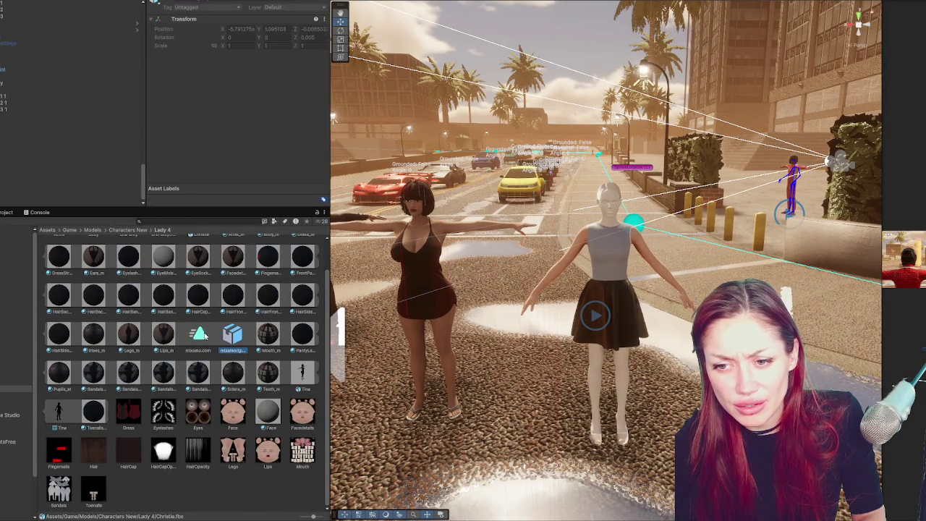
{"action": "scroll", "coordinate": [205, 334], "scroll_direction": "up", "scroll_amount": 1}
{"action": "left_click", "coordinate": [198, 254]}
Extract Christie's embedded materials into the Lady 4 folder.
{"action": "left_click", "coordinate": [267, 20]}
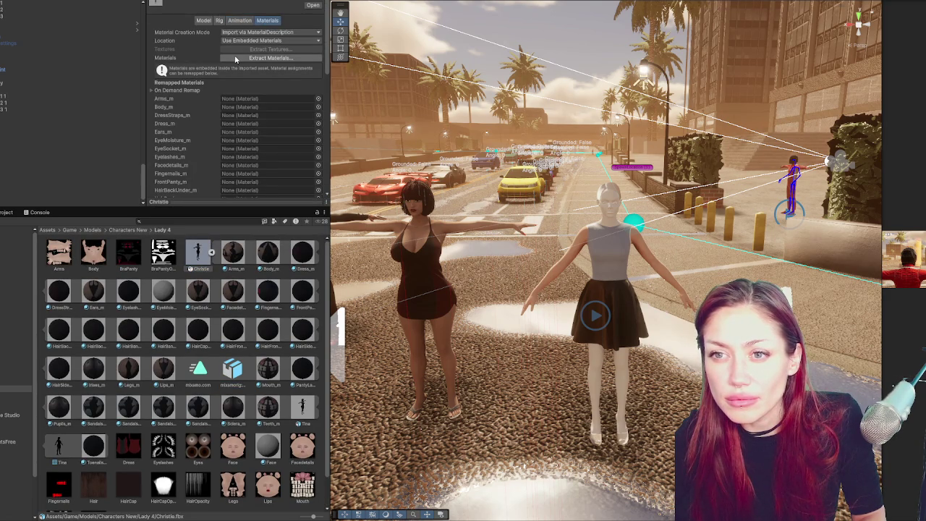
{"action": "left_click", "coordinate": [244, 33]}
{"action": "left_click", "coordinate": [239, 53]}
{"action": "left_click", "coordinate": [241, 62]}
{"action": "left_click", "coordinate": [340, 250]}
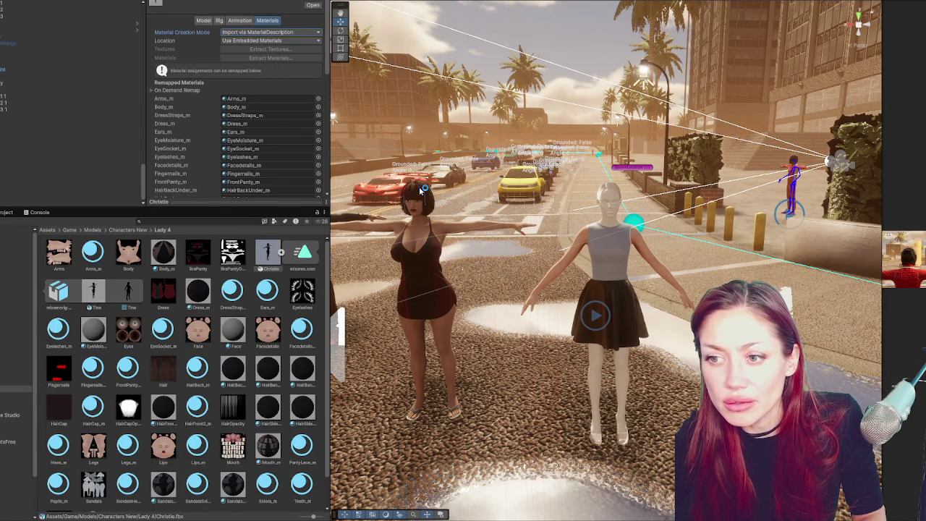
Turn off Christie's animation import and apply a Humanoid rig.
{"action": "left_click", "coordinate": [239, 20]}
{"action": "left_click", "coordinate": [223, 40]}
{"action": "left_click", "coordinate": [219, 20]}
{"action": "left_click", "coordinate": [239, 32]}
{"action": "left_click", "coordinate": [239, 71]}
{"action": "left_click", "coordinate": [313, 99]}
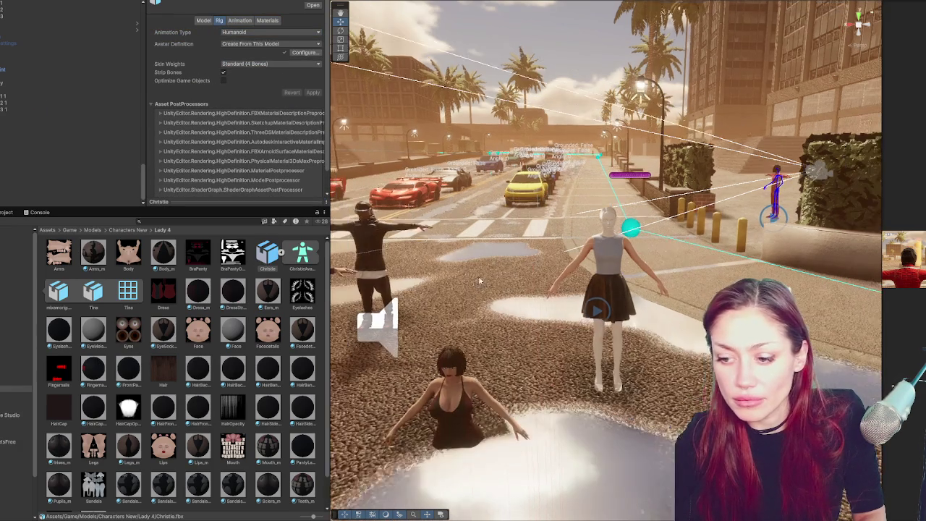
Raise the sunken Christie character out of the ground along the Y axis.
{"action": "left_click", "coordinate": [478, 370]}
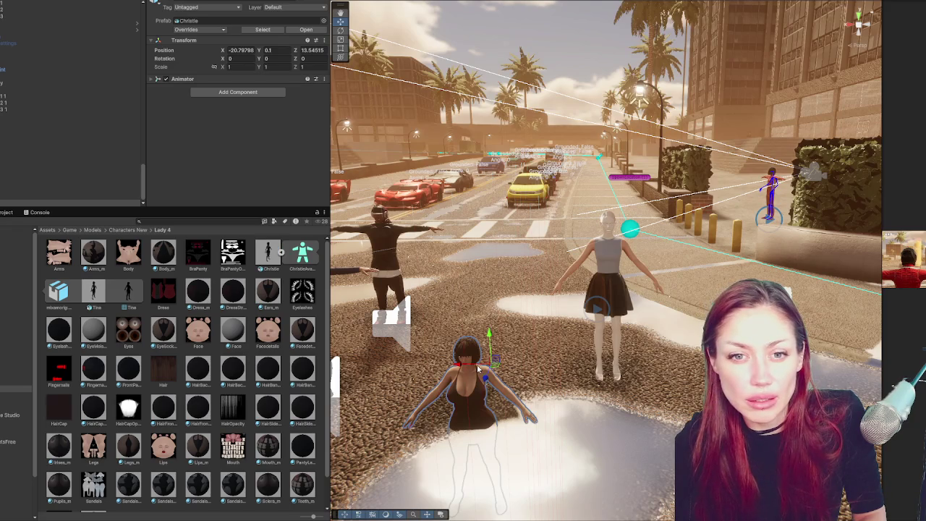
{"action": "left_click", "coordinate": [8, 123]}
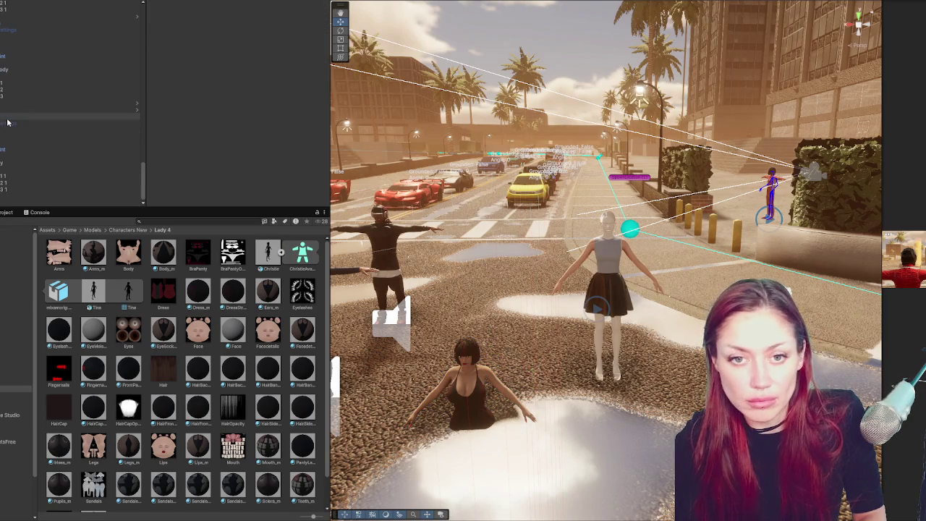
{"action": "left_click", "coordinate": [22, 196]}
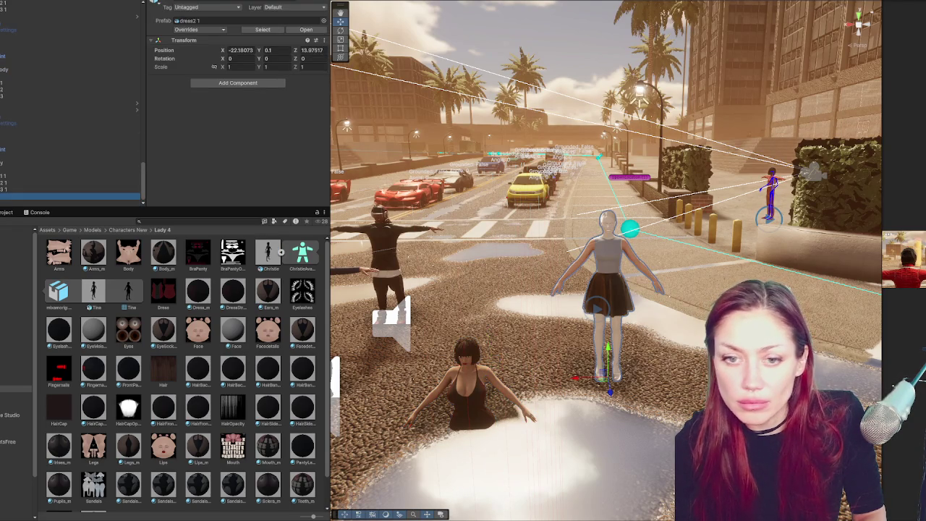
{"action": "left_click", "coordinate": [498, 342]}
{"action": "mouse_move", "coordinate": [489, 334]}
{"action": "left_mouse_down"}
{"action": "mouse_move", "coordinate": [483, 239]}
{"action": "mouse_move", "coordinate": [479, 265]}
{"action": "left_mouse_up"}
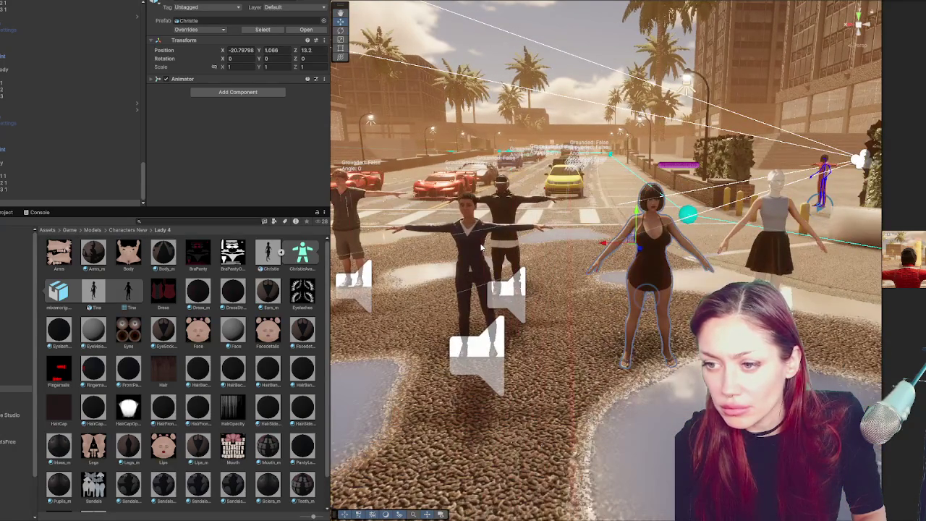
Compare Christie's components with those of the NPC parent and its T-pose model.
{"action": "left_click", "coordinate": [474, 290]}
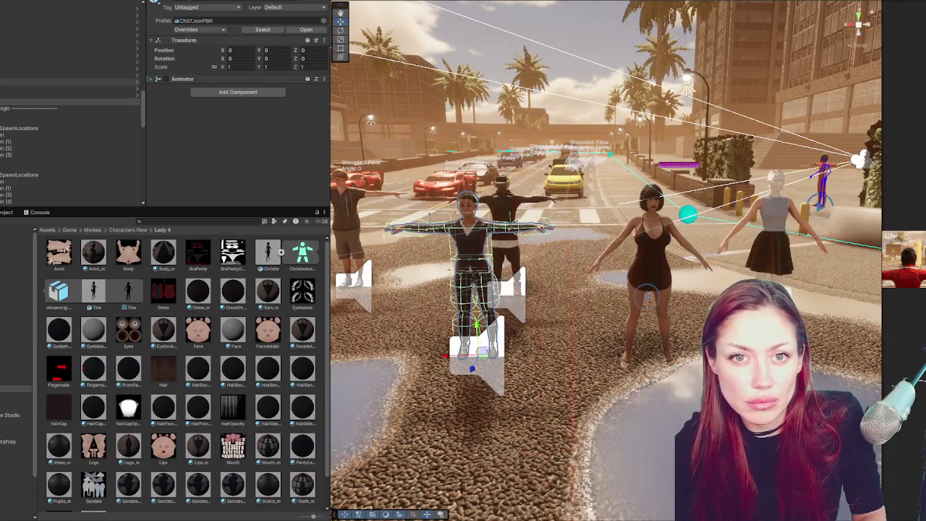
{"action": "left_click", "coordinate": [474, 290]}
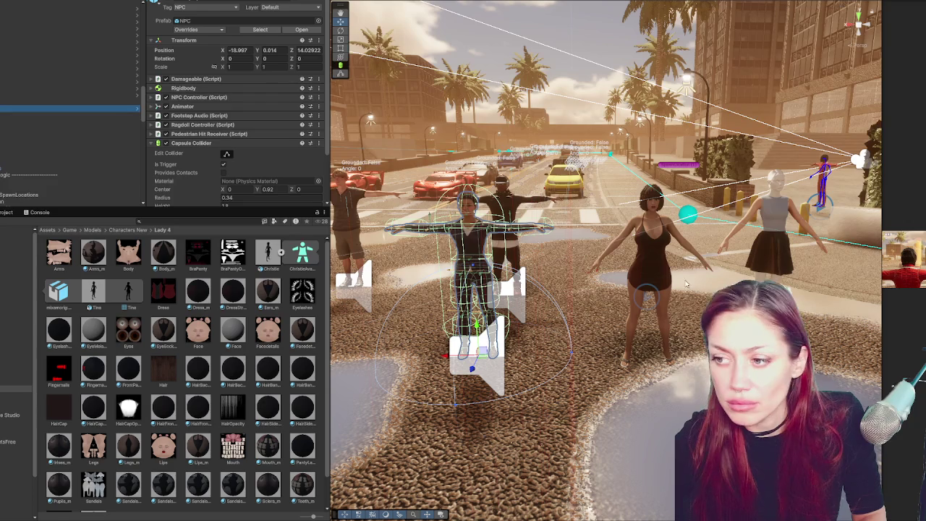
{"action": "left_click", "coordinate": [666, 266]}
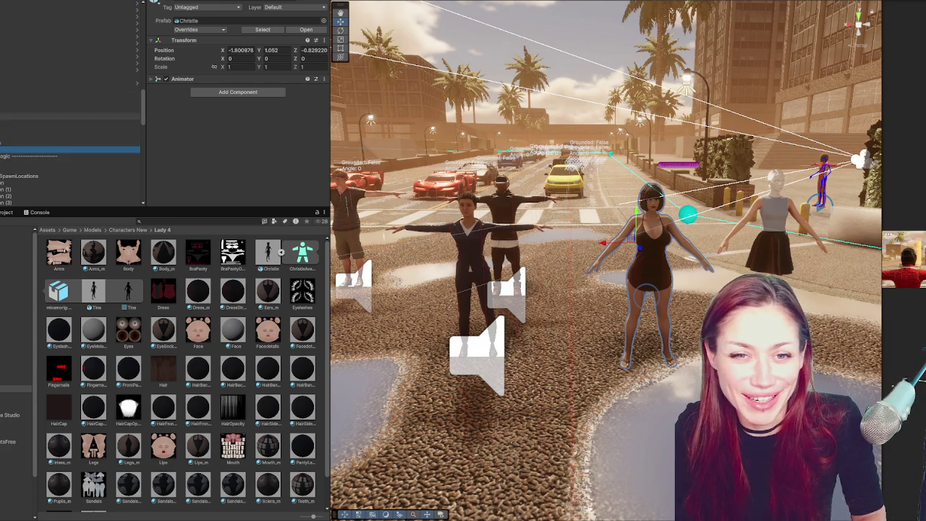
{"action": "left_click", "coordinate": [472, 260]}
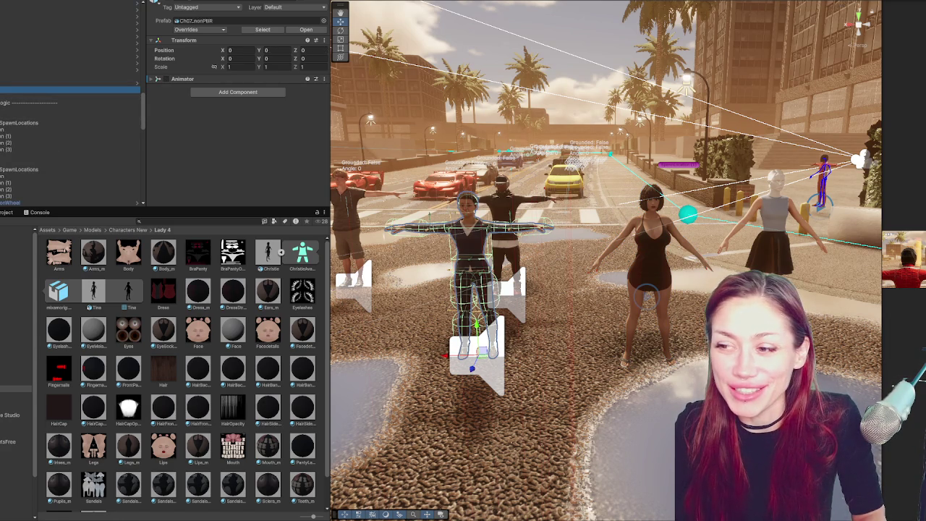
{"action": "left_click", "coordinate": [6, 85]}
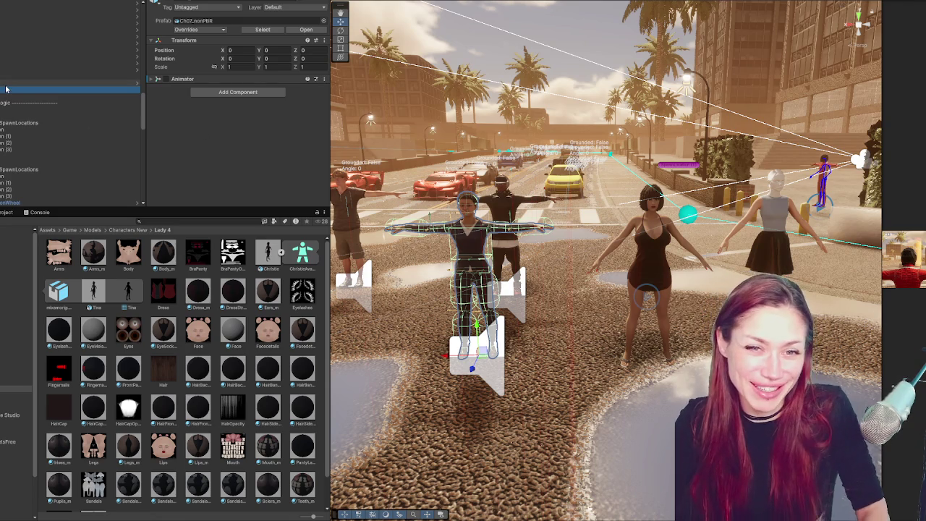
Expand the NPC's Animator component and locate the ChristieAvatar asset.
{"action": "left_click", "coordinate": [6, 91]}
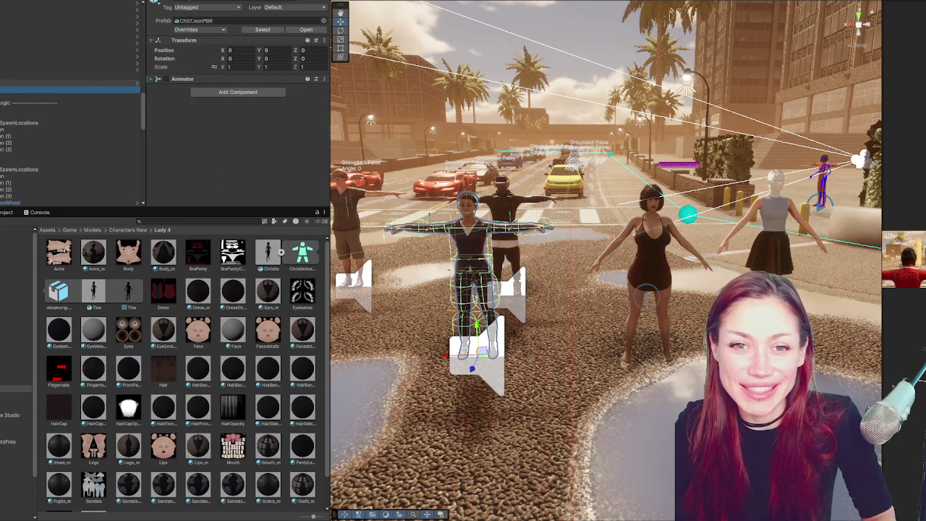
{"action": "left_click", "coordinate": [18, 86]}
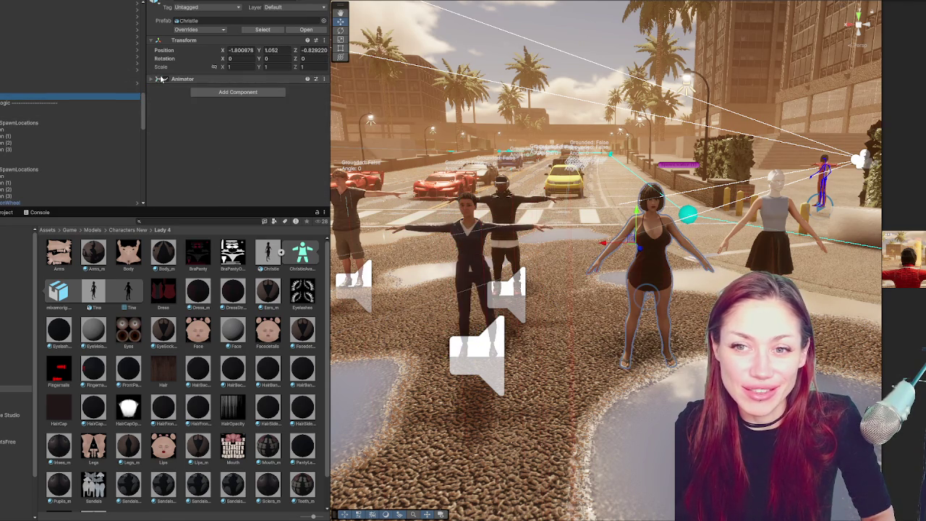
{"action": "left_click", "coordinate": [21, 83]}
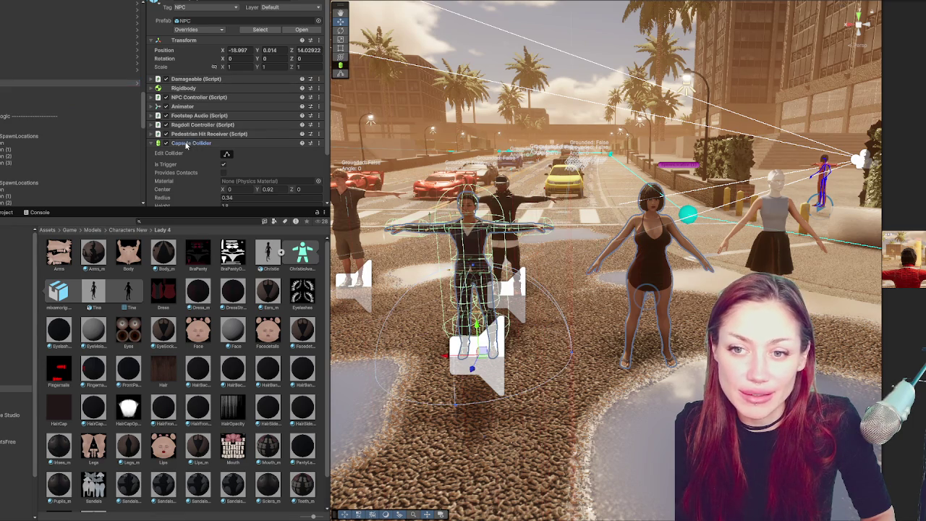
{"action": "left_click", "coordinate": [186, 145]}
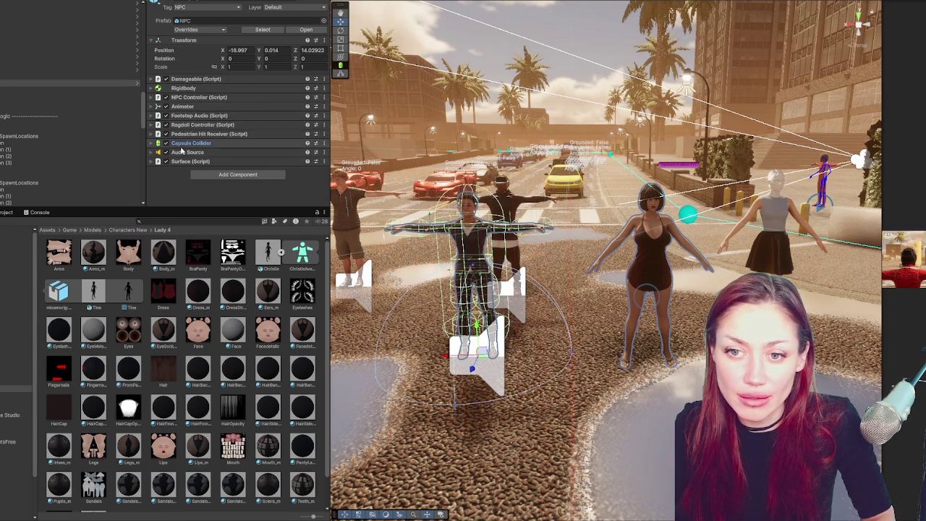
{"action": "left_click", "coordinate": [181, 107]}
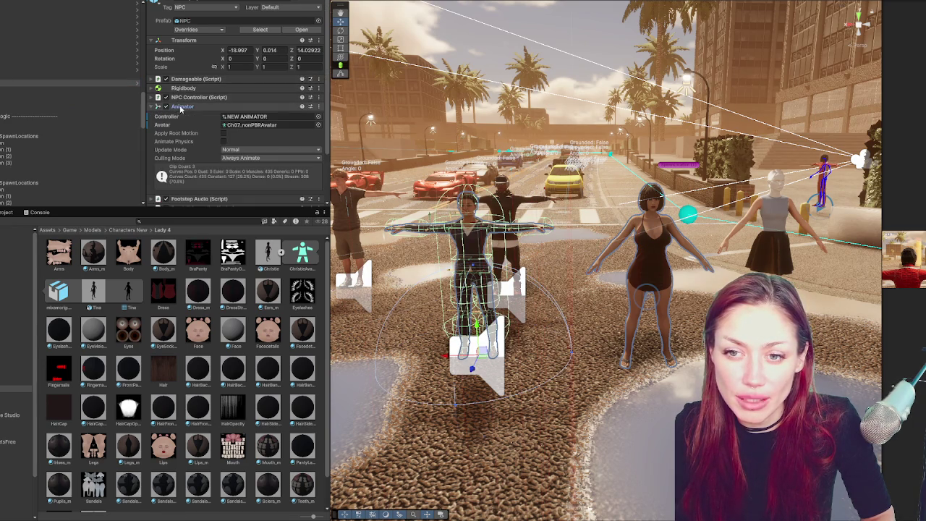
{"action": "left_click", "coordinate": [72, 97]}
{"action": "left_click", "coordinate": [273, 97]}
{"action": "left_click", "coordinate": [73, 83]}
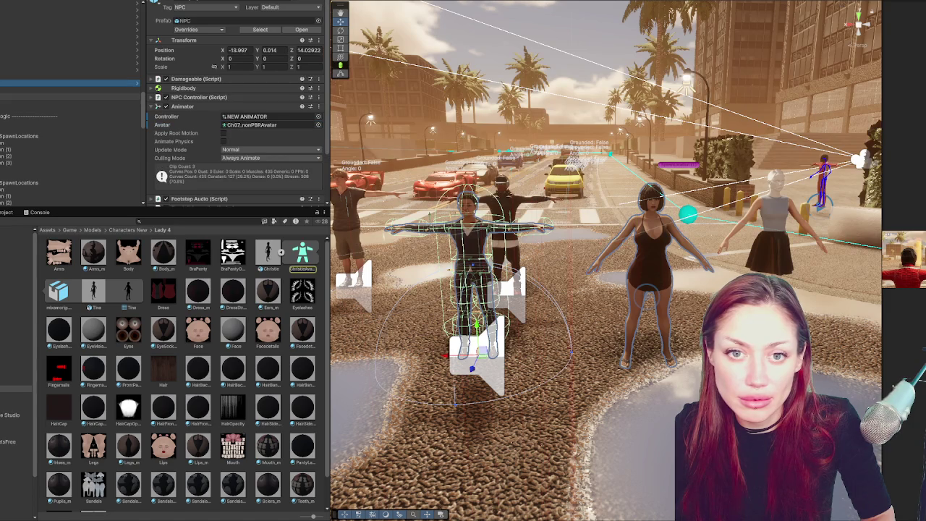
{"action": "left_click", "coordinate": [73, 84]}
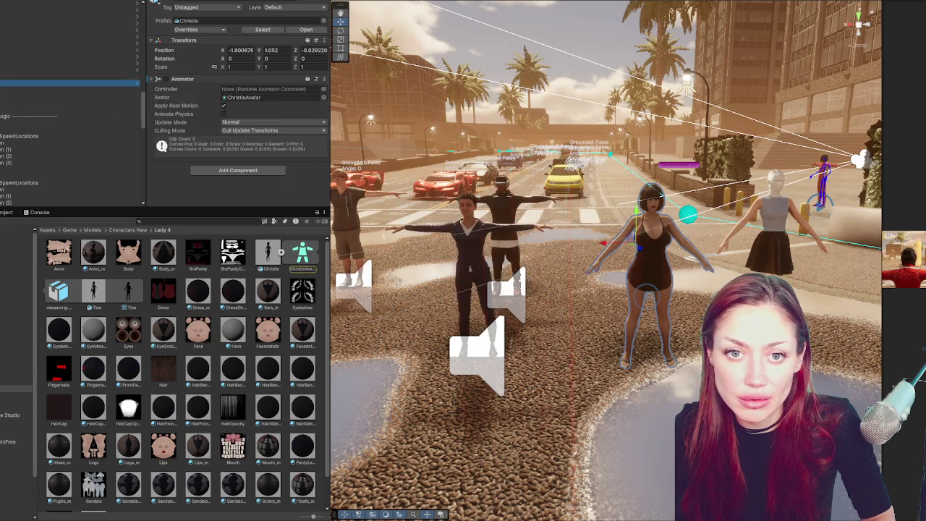
Drag ChristieAvatar into the NPC Animator's Avatar field and review the NPC Controller.
{"action": "left_click_drag", "start_coordinate": [303, 255], "coordinate": [246, 125]}
{"action": "left_click", "coordinate": [183, 107]}
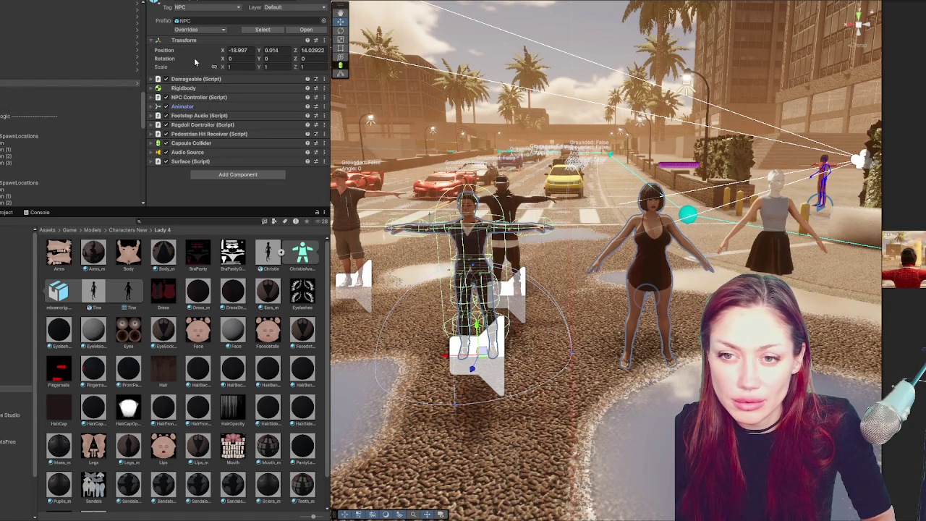
{"action": "left_click", "coordinate": [199, 98]}
{"action": "scroll", "coordinate": [238, 126], "scroll_direction": "down", "scroll_amount": 3}
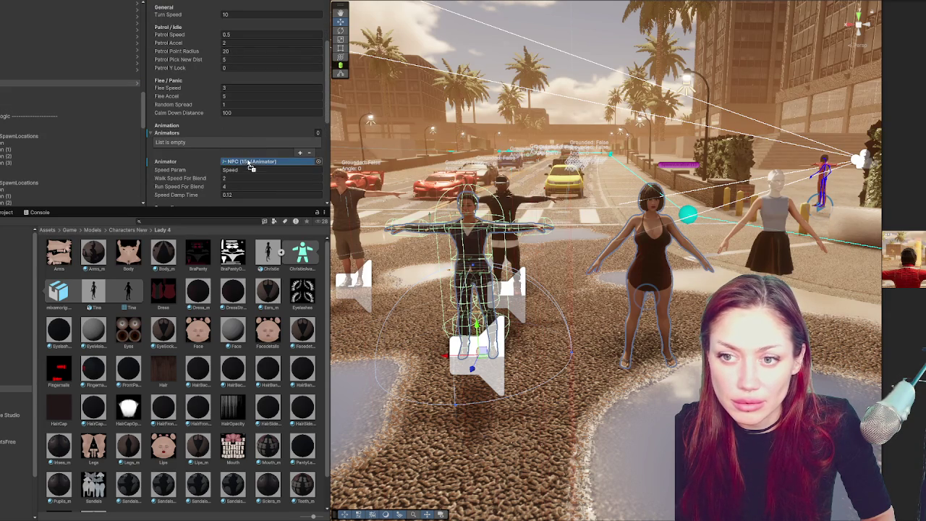
{"action": "left_click", "coordinate": [65, 89]}
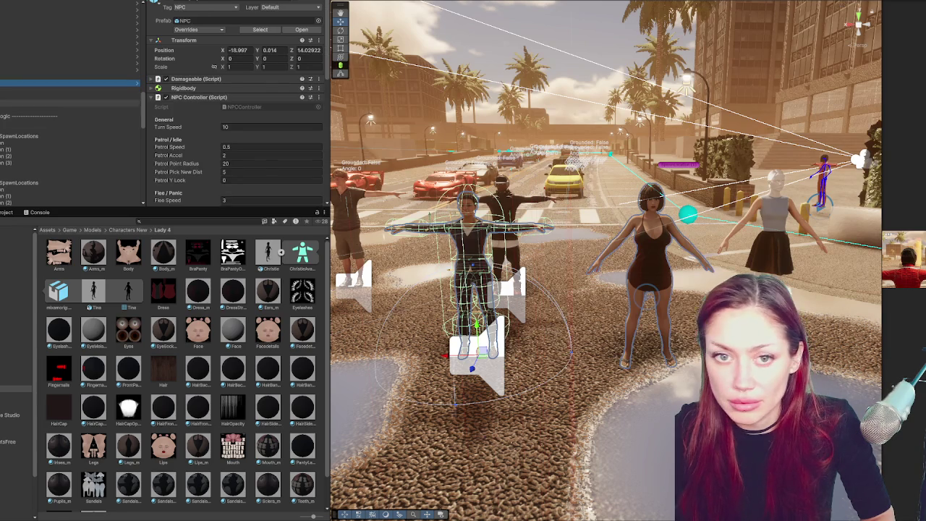
Set Christie's position to X 0 and Y 1.052.
{"action": "left_click", "coordinate": [65, 100]}
{"action": "left_click", "coordinate": [239, 52]}
{"action": "type", "text": "0"}
{"action": "key", "text": "Tab"}
{"action": "type", "text": "0"}
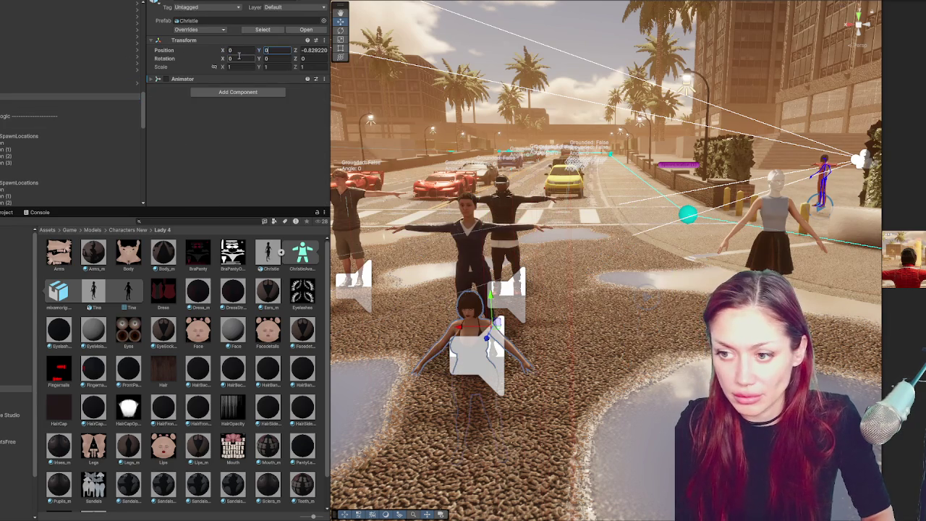
{"action": "type", "text": "1.052"}
{"action": "key", "text": "Return"}
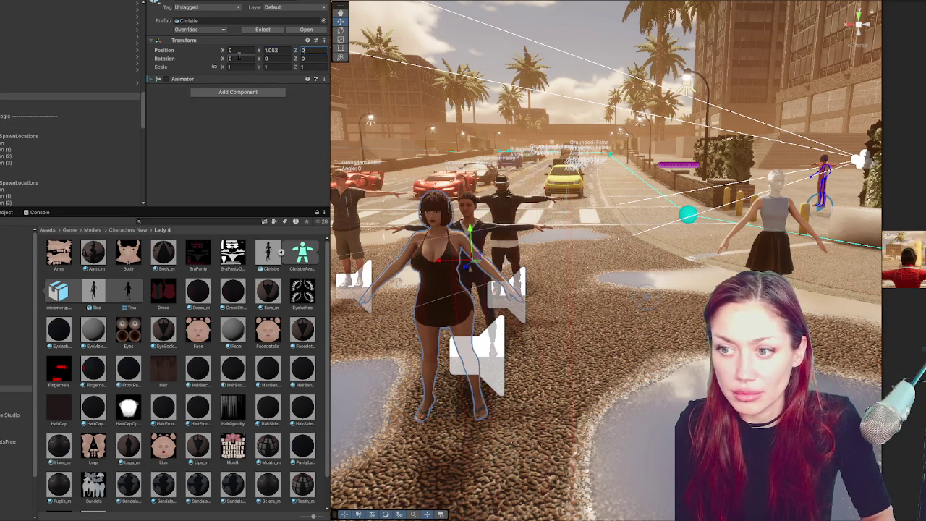
{"action": "mouse_move", "coordinate": [507, 261]}
{"action": "left_mouse_down"}
{"action": "mouse_move", "coordinate": [563, 260]}
{"action": "mouse_move", "coordinate": [630, 171]}
{"action": "mouse_move", "coordinate": [523, 239]}
{"action": "left_mouse_up"}
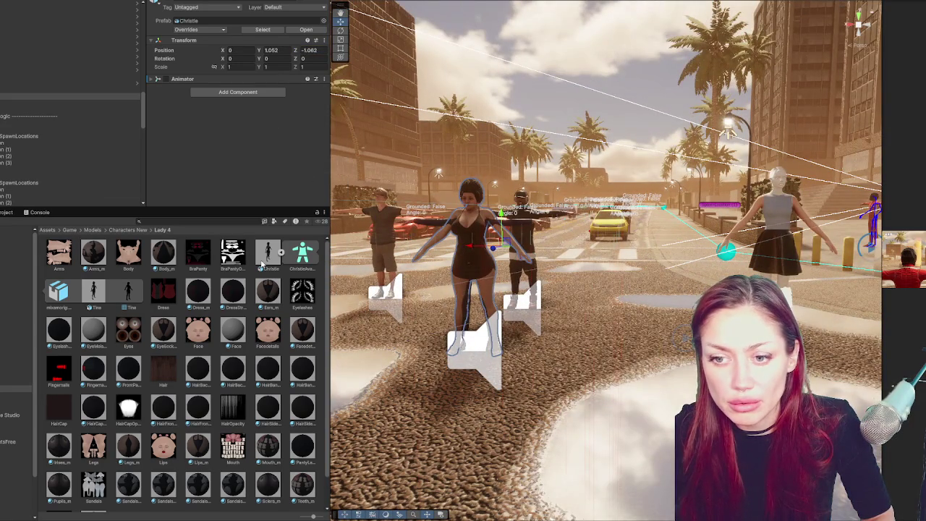
Apply Christie.fbx's Model tab import settings.
{"action": "left_click", "coordinate": [262, 265]}
{"action": "left_click", "coordinate": [204, 20]}
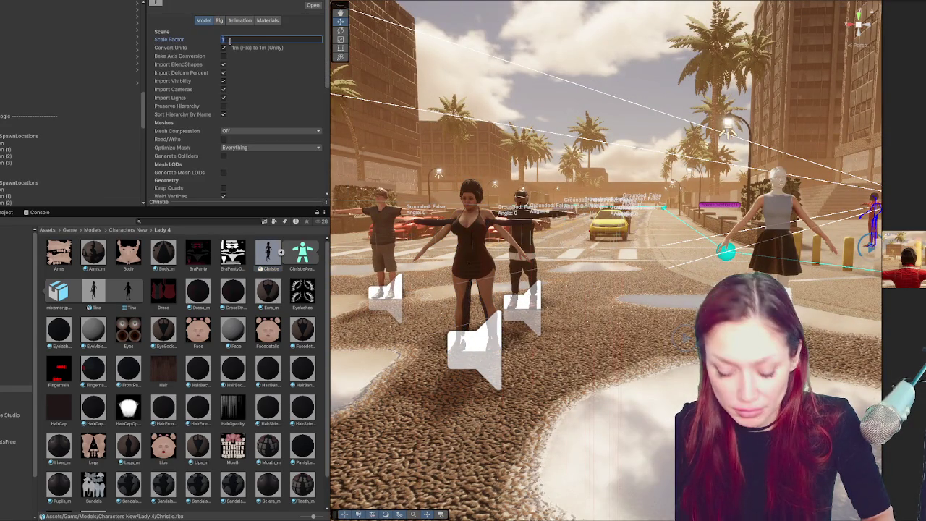
{"action": "scroll", "coordinate": [275, 108], "scroll_direction": "down", "scroll_amount": 5}
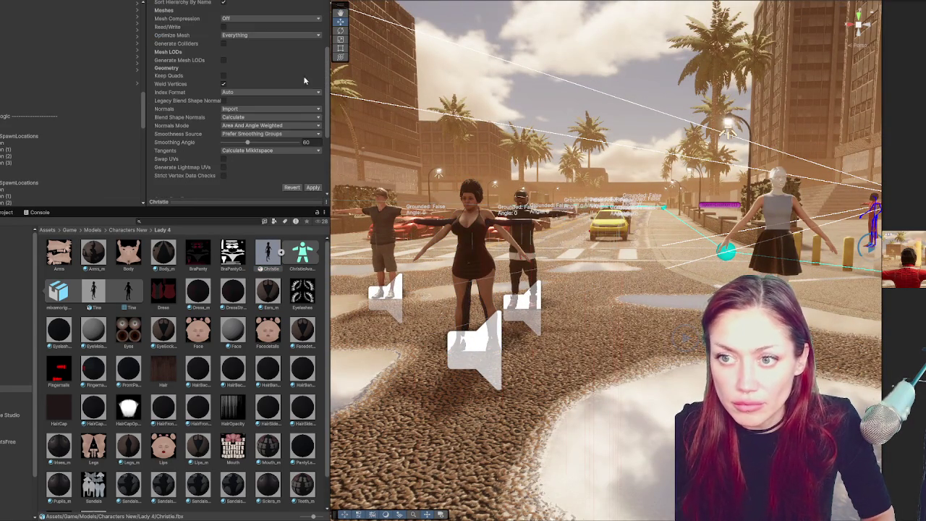
{"action": "left_click", "coordinate": [313, 187]}
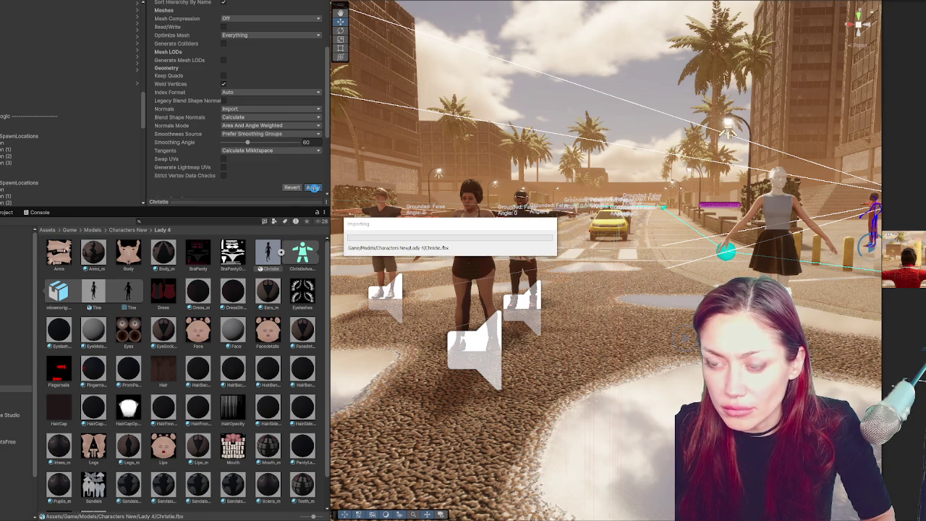
{"action": "scroll", "coordinate": [229, 13], "scroll_direction": "up", "scroll_amount": 3}
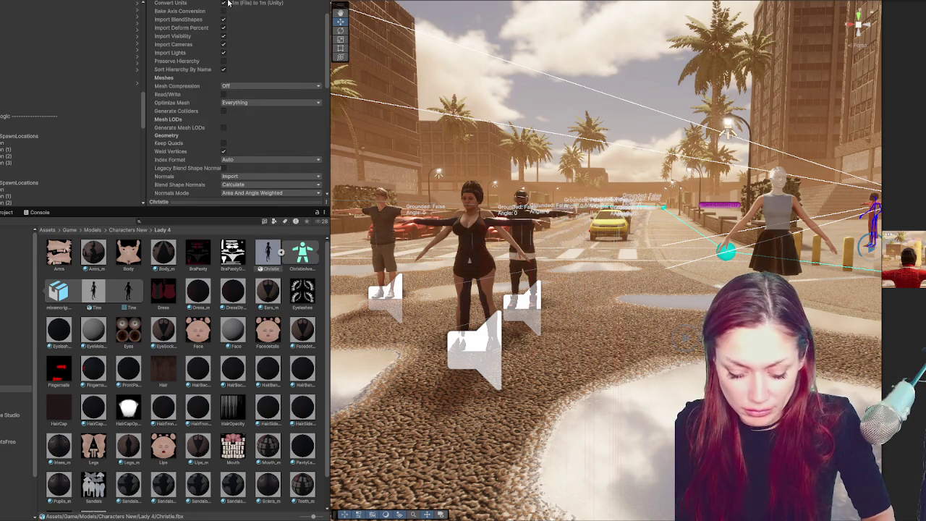
{"action": "scroll", "coordinate": [253, 41], "scroll_direction": "down", "scroll_amount": 4}
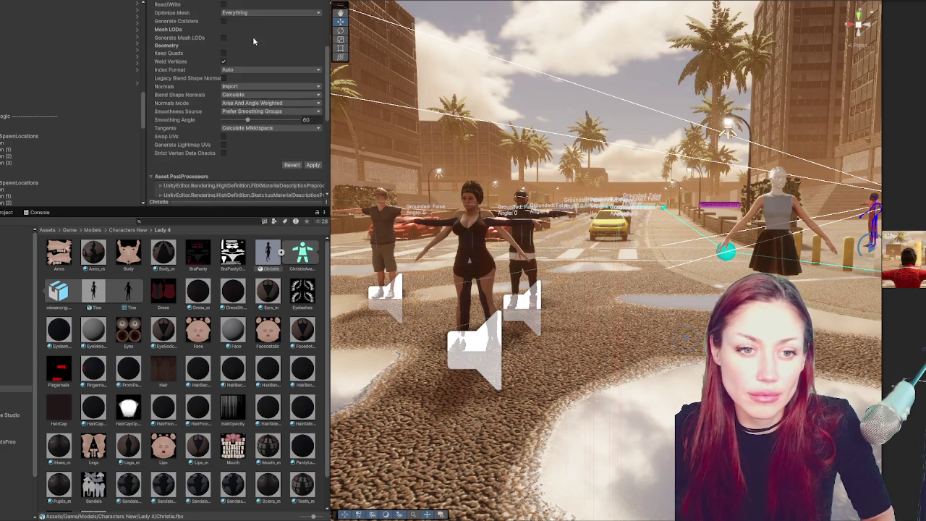
{"action": "left_click", "coordinate": [312, 164]}
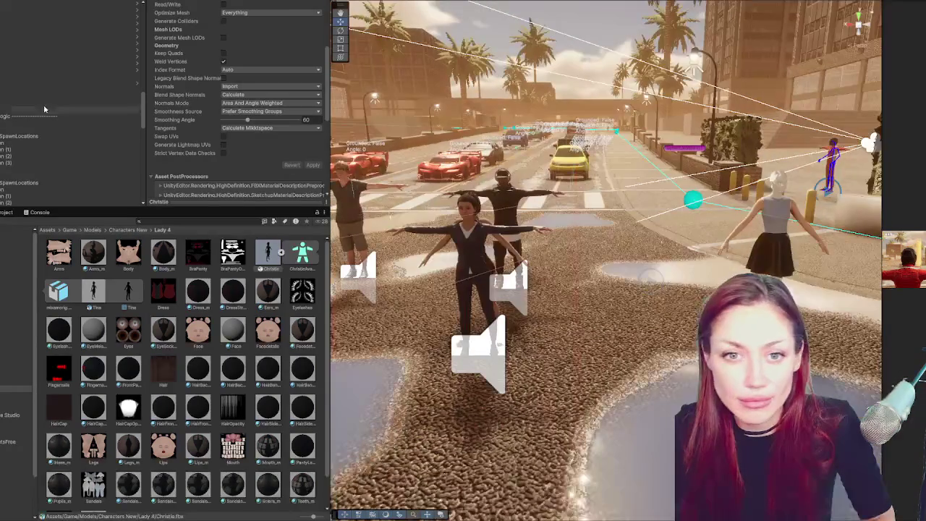
{"action": "left_click", "coordinate": [31, 71]}
{"action": "left_click", "coordinate": [21, 92]}
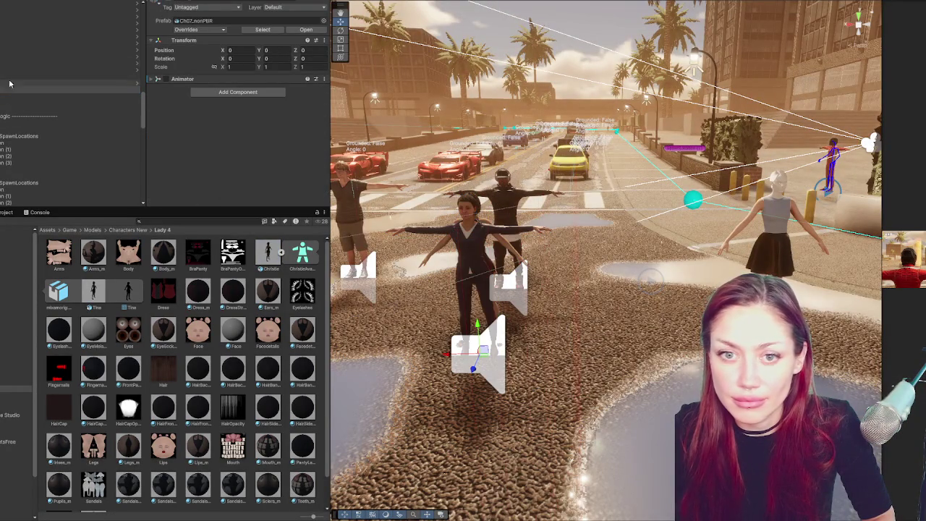
Move the NPC along X to -20.8 and test-run the scene.
{"action": "left_click_drag", "start_coordinate": [409, 216], "coordinate": [582, 211]}
{"action": "left_click", "coordinate": [550, 217]}
{"action": "double_click", "coordinate": [68, 85]}
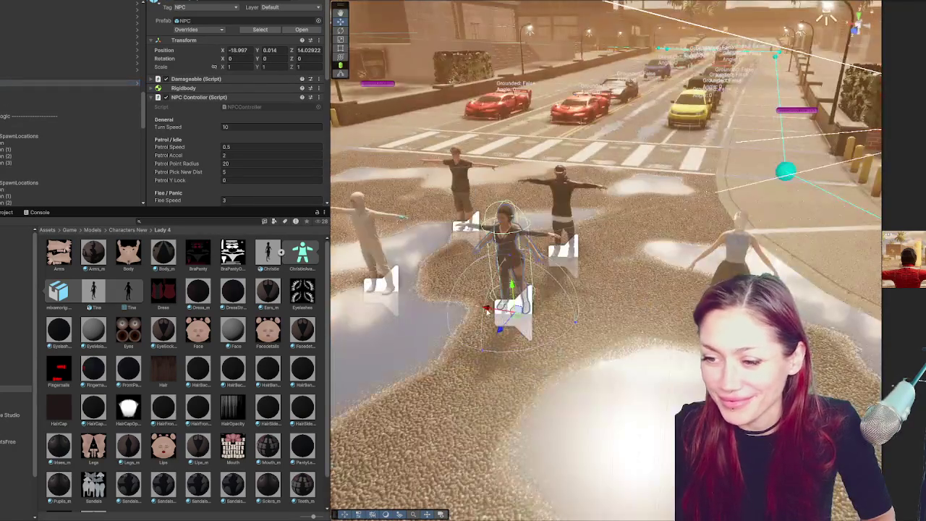
{"action": "mouse_move", "coordinate": [487, 309]}
{"action": "left_mouse_down"}
{"action": "mouse_move", "coordinate": [608, 326]}
{"action": "mouse_move", "coordinate": [595, 325]}
{"action": "left_mouse_up"}
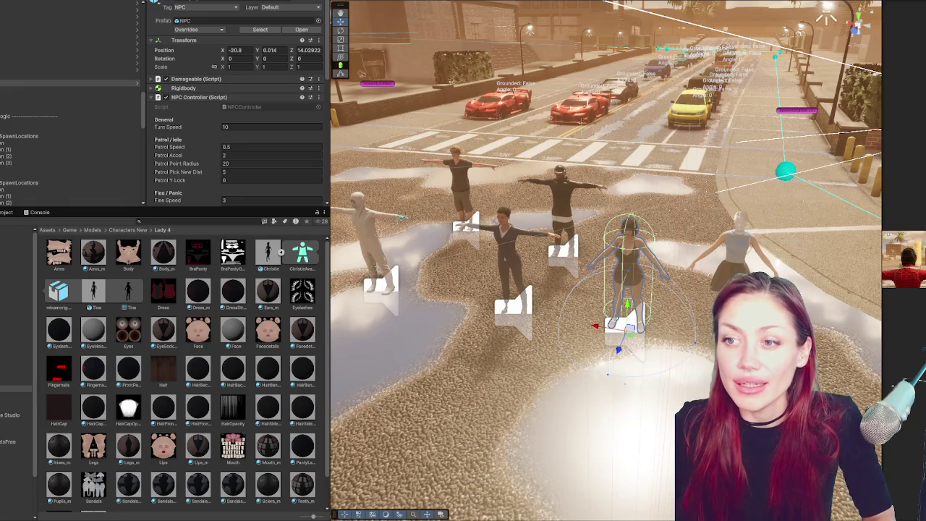
{"action": "key", "text": "ctrl+p"}
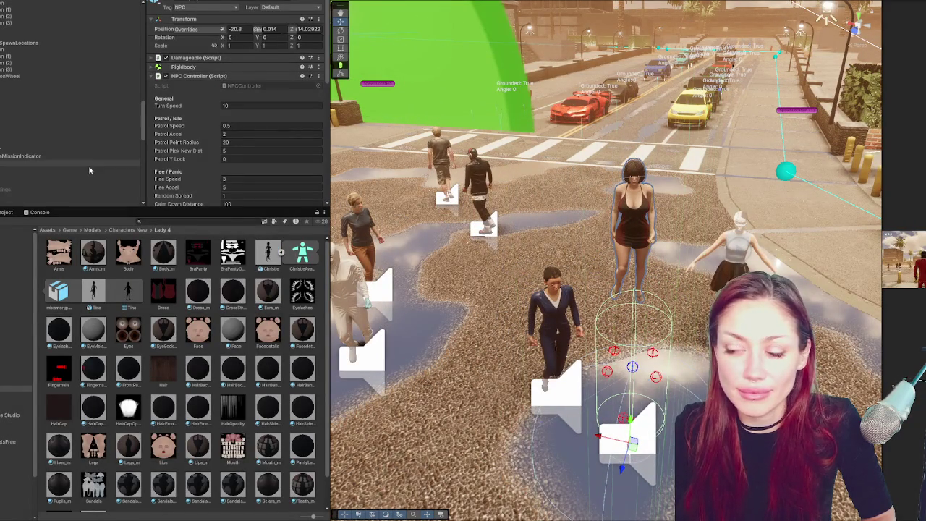
{"action": "key", "text": "ctrl+p"}
Browse the NPC's child objects and delete the old Ch07_nonPBR model.
{"action": "left_click", "coordinate": [70, 99]}
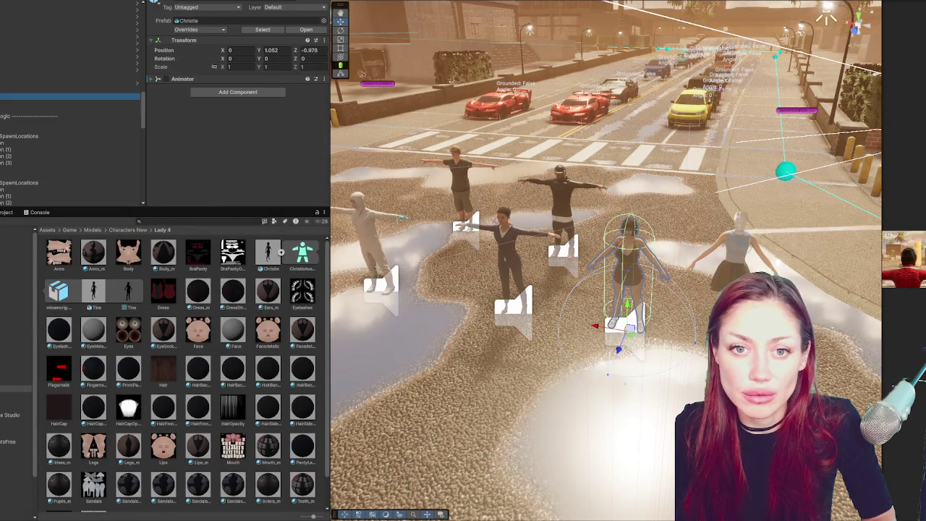
{"action": "left_click", "coordinate": [70, 104]}
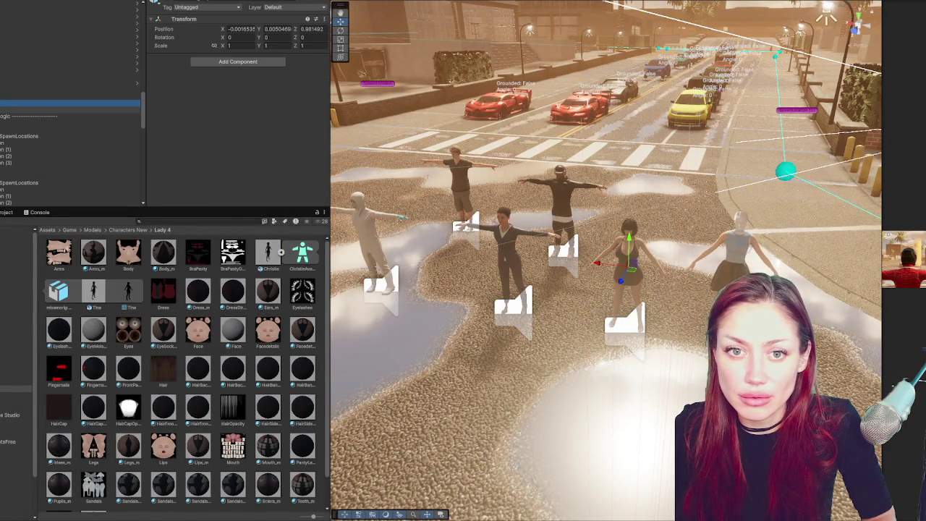
{"action": "left_click", "coordinate": [70, 110]}
{"action": "left_click", "coordinate": [71, 96]}
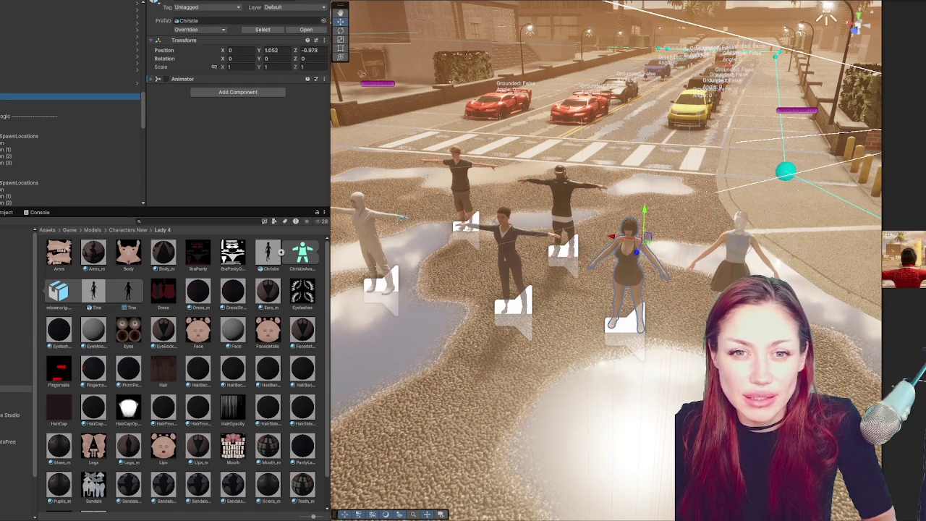
{"action": "left_click", "coordinate": [70, 107]}
{"action": "left_click", "coordinate": [70, 116]}
{"action": "left_click", "coordinate": [70, 129]}
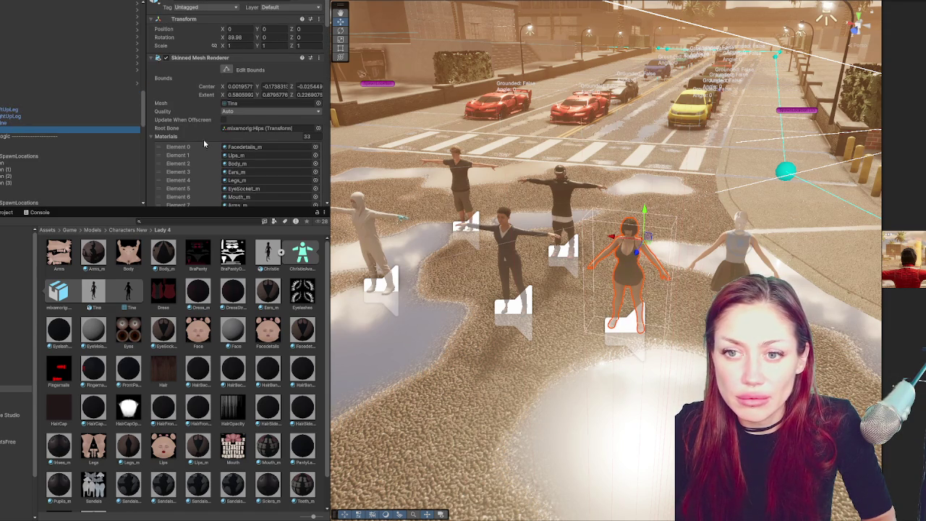
{"action": "left_click", "coordinate": [9, 103]}
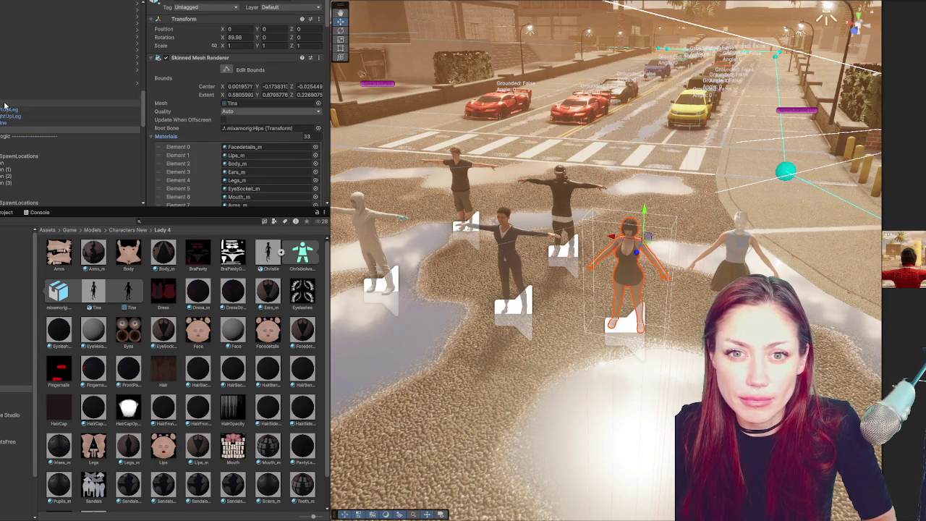
{"action": "left_click", "coordinate": [49, 134], "text": "shift"}
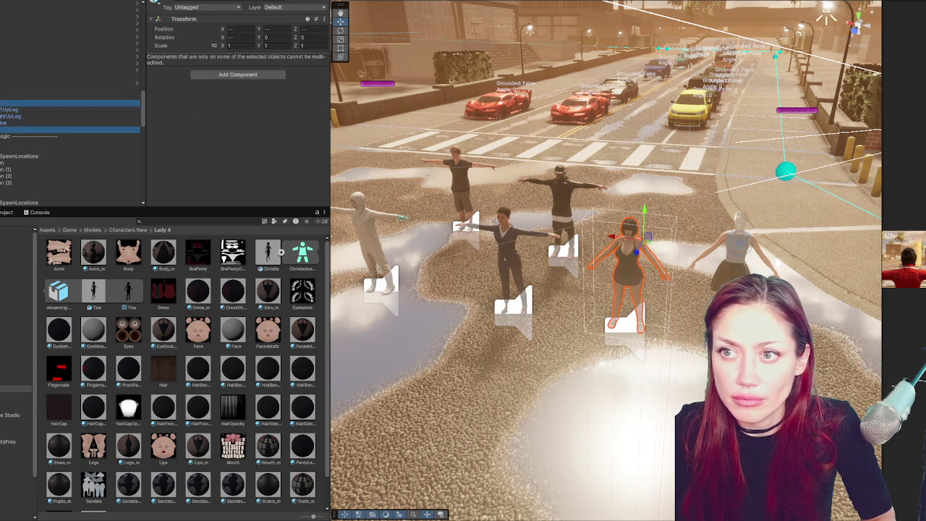
{"action": "left_click", "coordinate": [21, 97]}
{"action": "left_click", "coordinate": [21, 84]}
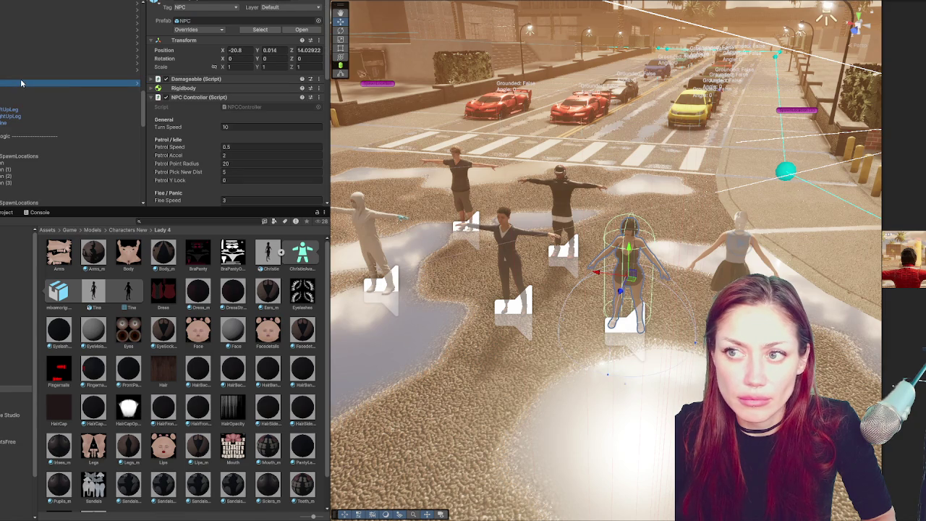
{"action": "left_click", "coordinate": [27, 91]}
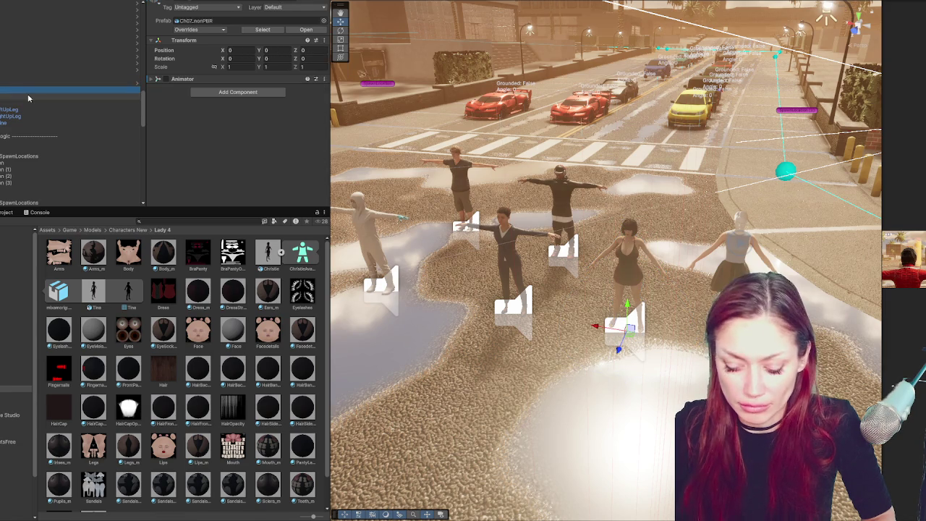
{"action": "key", "text": "Delete"}
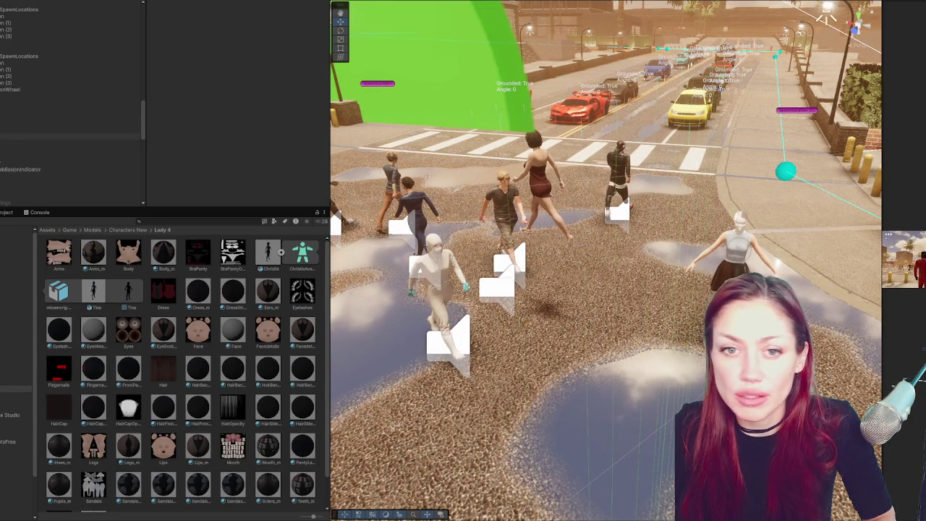
In play mode, lower Christie's root to about Y -0.034 so her feet touch ground, then stop.
{"action": "scroll", "coordinate": [33, 102], "scroll_direction": "up", "scroll_amount": 5}
{"action": "scroll", "coordinate": [33, 102], "scroll_direction": "down", "scroll_amount": 10}
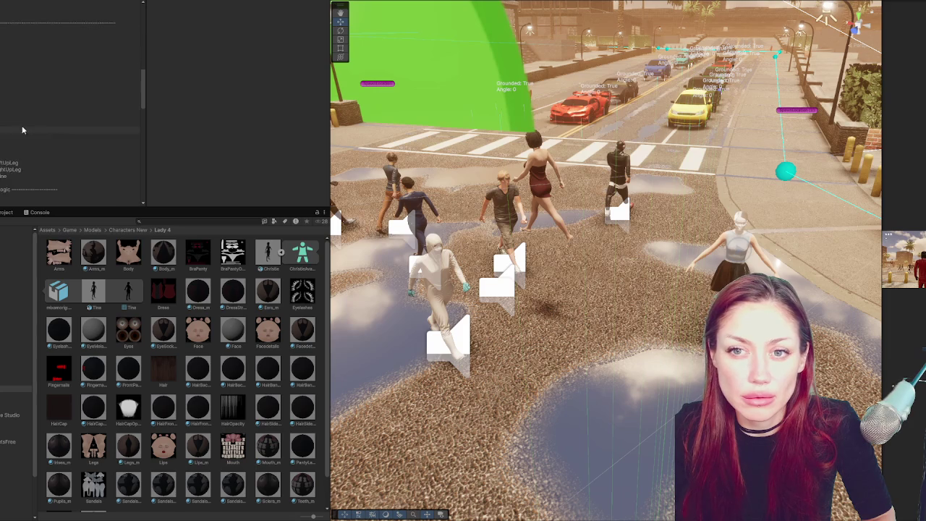
{"action": "left_click", "coordinate": [536, 190]}
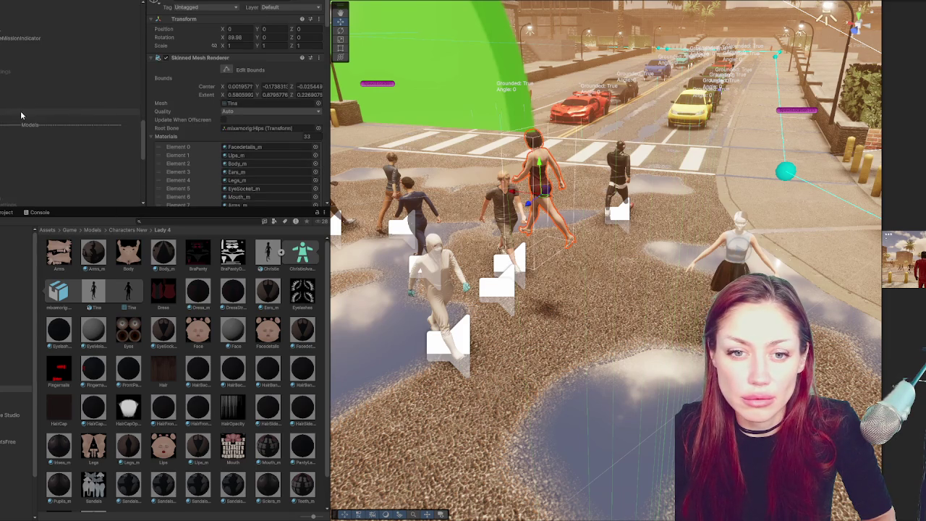
{"action": "scroll", "coordinate": [53, 81], "scroll_direction": "up", "scroll_amount": 5}
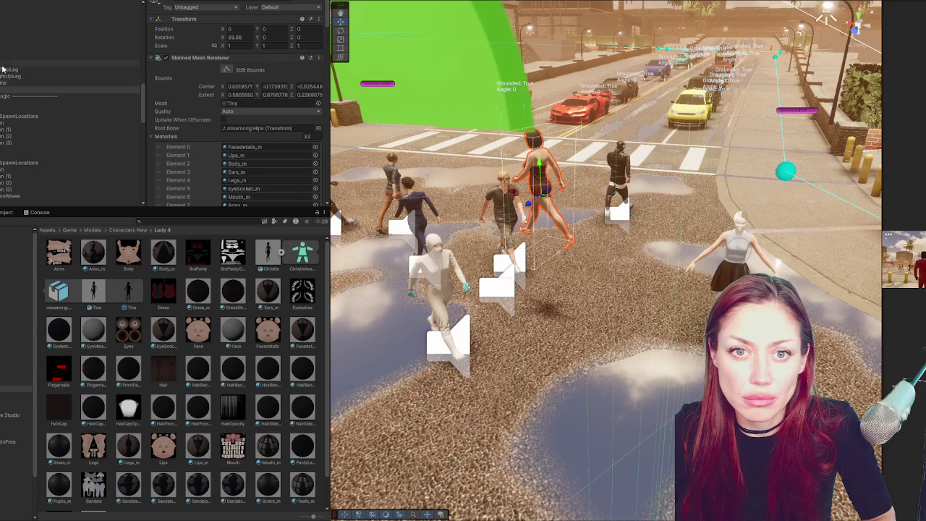
{"action": "left_click", "coordinate": [521, 183]}
{"action": "left_click_drag", "start_coordinate": [536, 165], "coordinate": [530, 248]}
{"action": "key", "text": "f"}
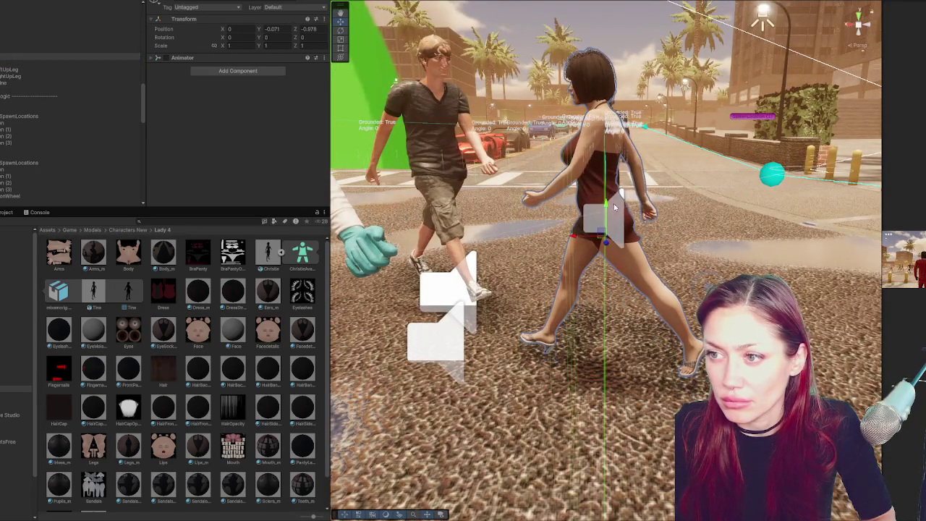
{"action": "scroll", "coordinate": [572, 181], "scroll_direction": "down", "scroll_amount": 3}
{"action": "left_click_drag", "start_coordinate": [614, 210], "coordinate": [614, 208]}
{"action": "left_click", "coordinate": [286, 30]}
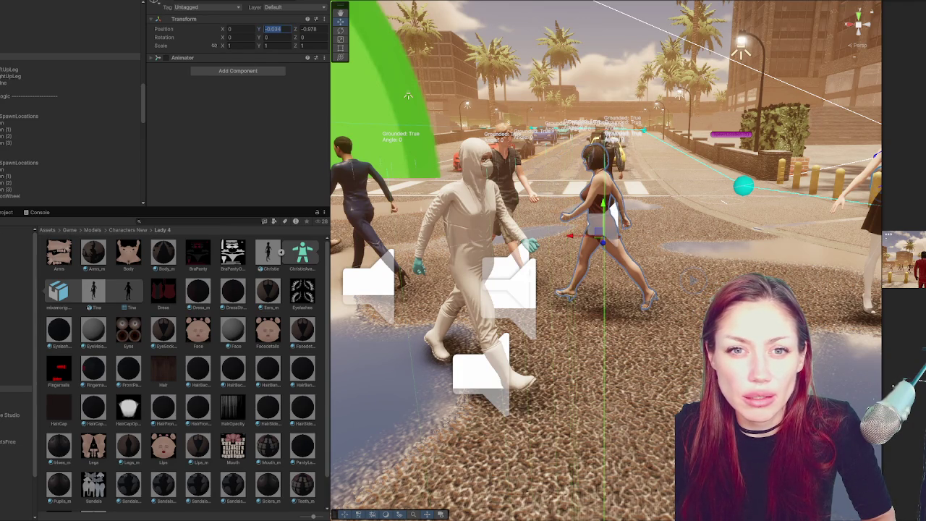
{"action": "key", "text": "ctrl+p"}
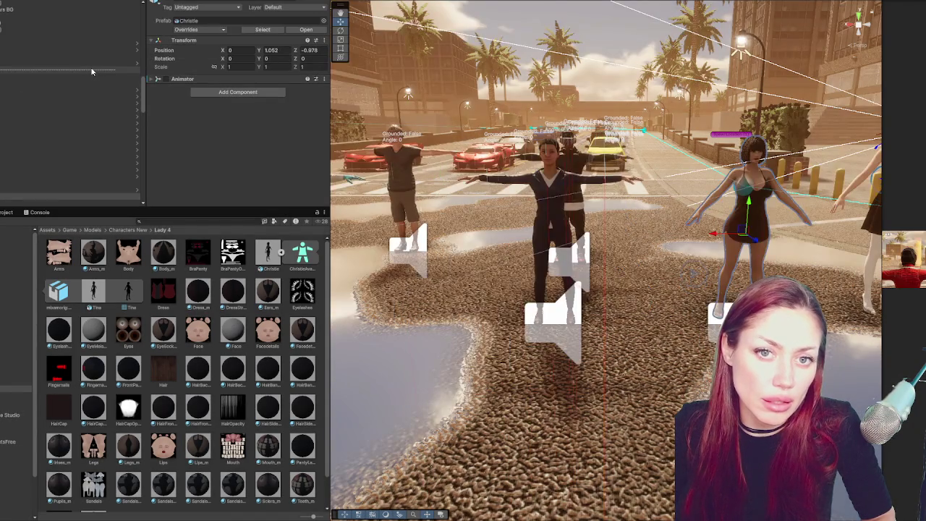
Paste -0.034 into Christie's Position Y.
{"action": "left_click", "coordinate": [274, 50]}
{"action": "type", "text": "-0.034"}
{"action": "key", "text": "Return"}
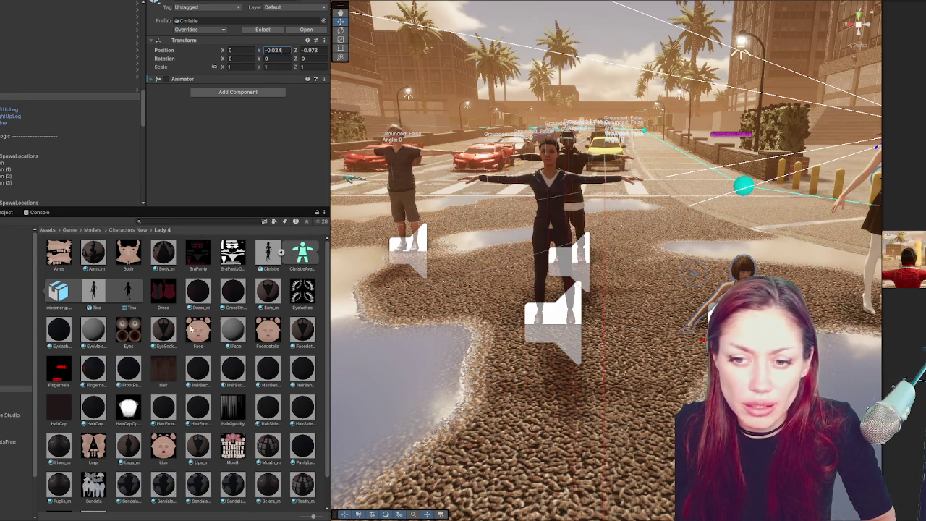
Set Christie.fbx's import Scale Factor to 0.93 and apply it.
{"action": "left_click", "coordinate": [267, 252]}
{"action": "left_click", "coordinate": [249, 39]}
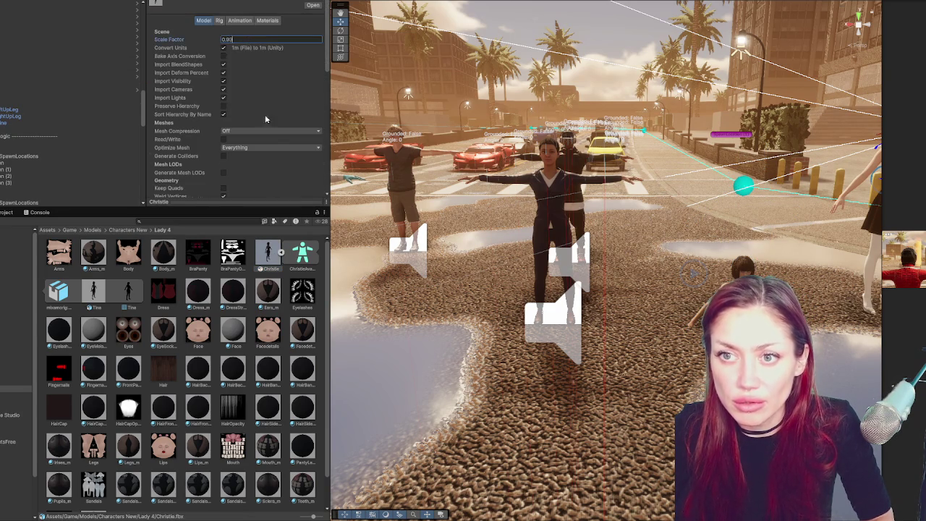
{"action": "scroll", "coordinate": [308, 138], "scroll_direction": "down", "scroll_amount": 5}
{"action": "left_click", "coordinate": [313, 142]}
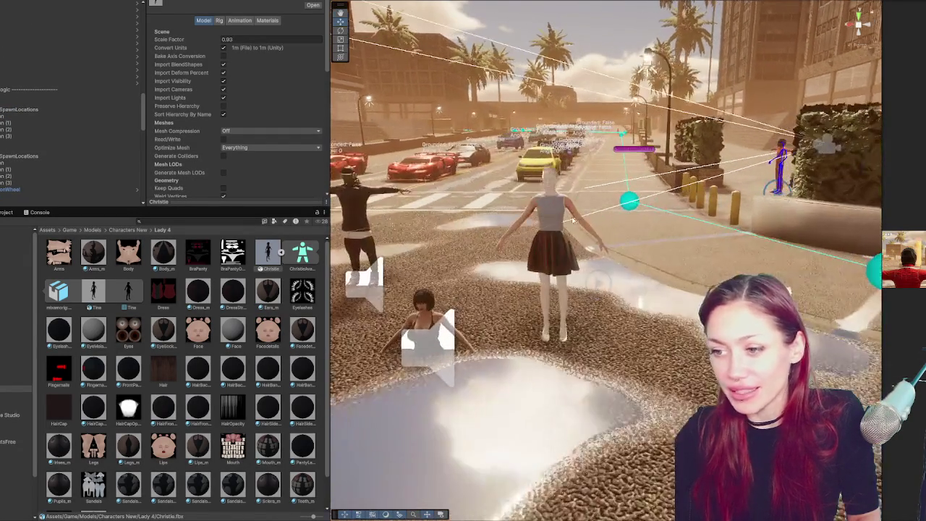
{"action": "left_click", "coordinate": [539, 201]}
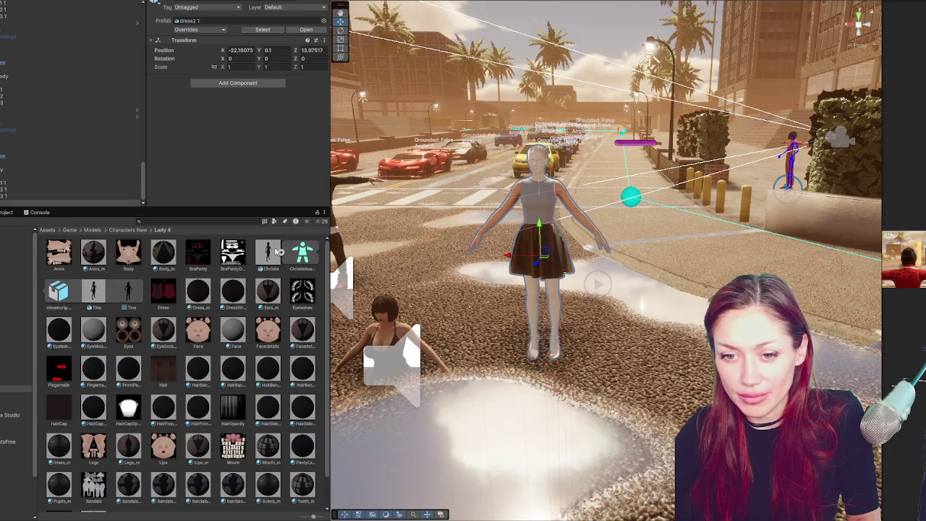
Delete the dress2 1 model from Characters New > Lady 3, confirming the prompt.
{"action": "left_click", "coordinate": [120, 230]}
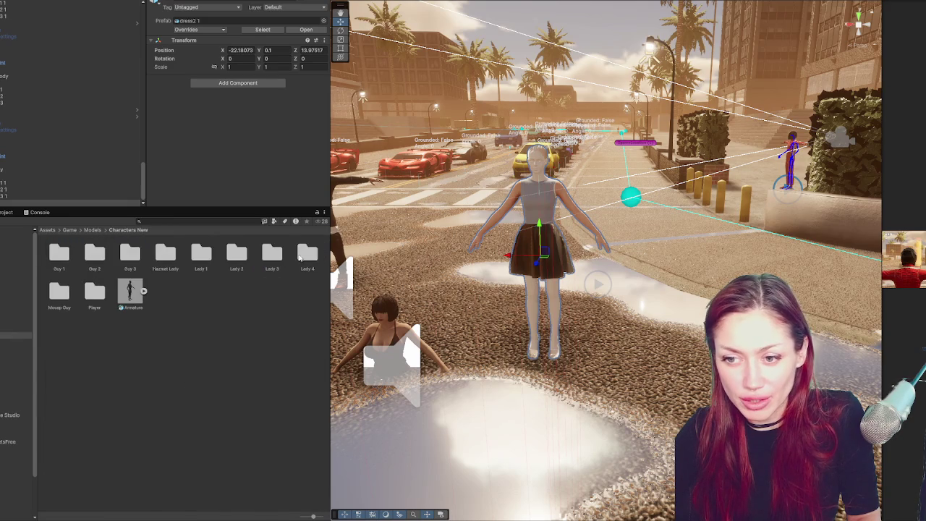
{"action": "double_click", "coordinate": [269, 252]}
{"action": "left_click", "coordinate": [177, 250]}
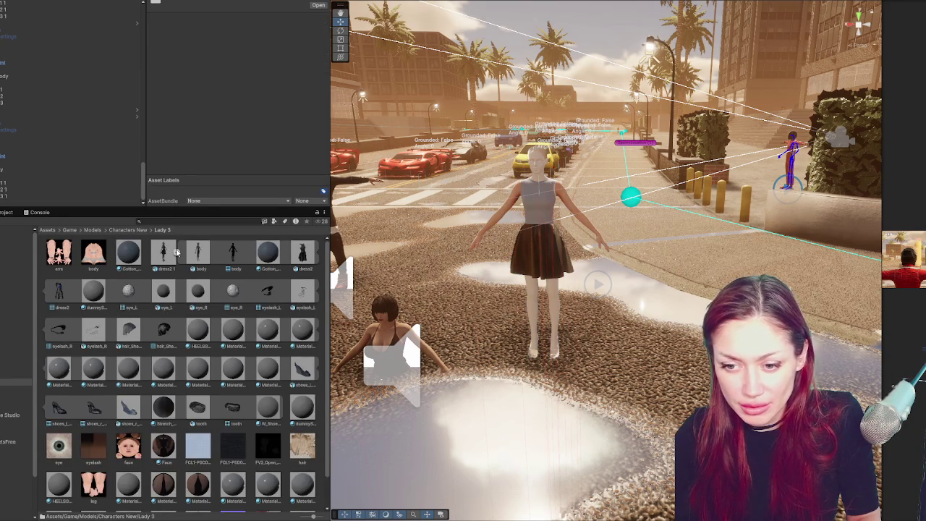
{"action": "left_click", "coordinate": [174, 252]}
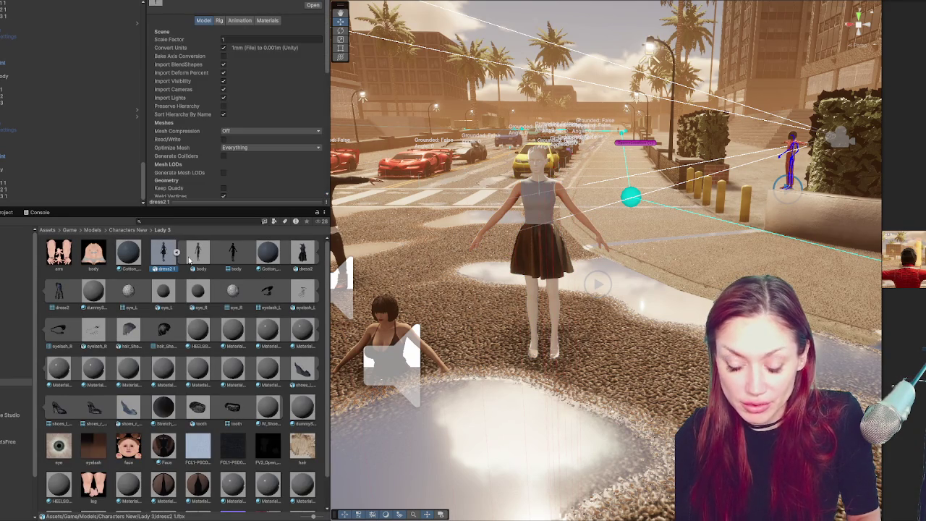
{"action": "key", "text": "Delete"}
{"action": "key", "text": "Return"}
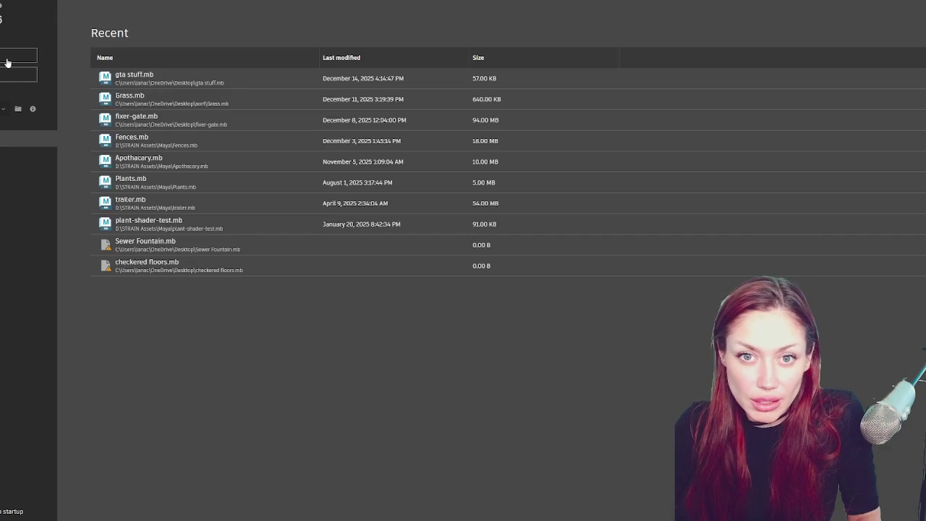
{"action": "left_click", "coordinate": [6, 61]}
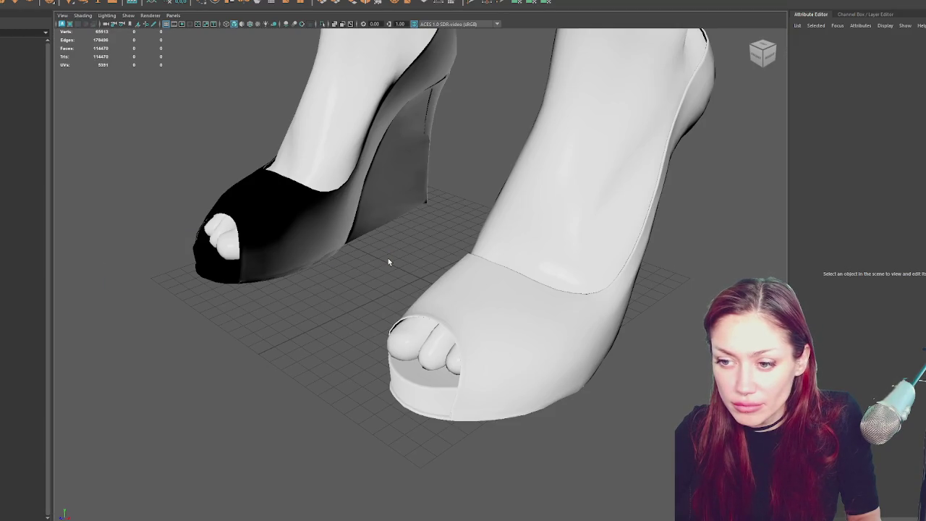
Shift-select the shoe and leg objects in the Outliner and group them into group1 with Ctrl+G.
{"action": "left_click", "coordinate": [12, 77]}
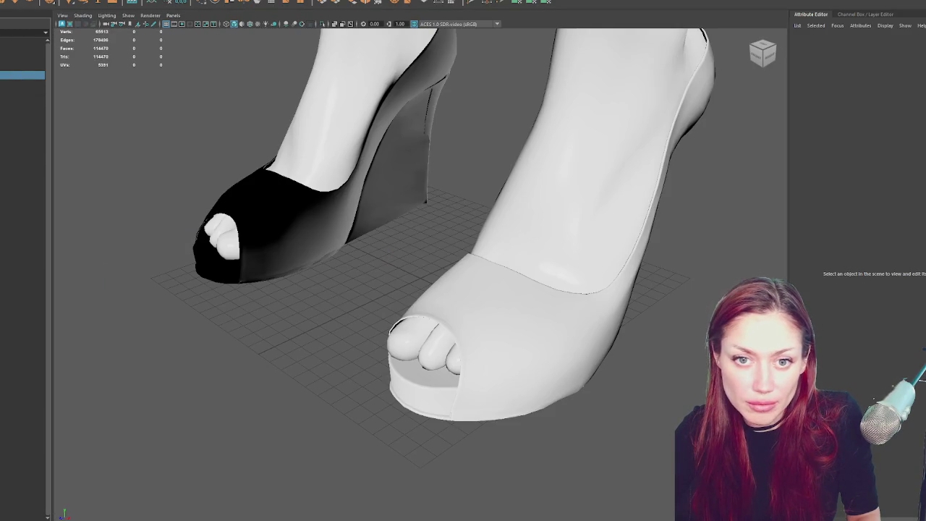
{"action": "left_click", "coordinate": [21, 148], "text": "shift"}
{"action": "key", "text": "ctrl+g"}
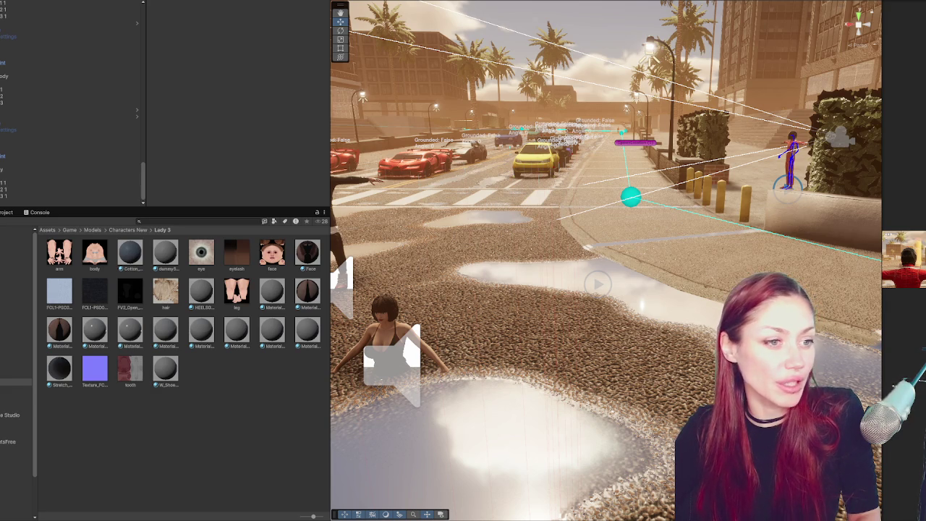
Frame the T-posed characters on the street in Unity's Scene view.
{"action": "key", "text": "f"}
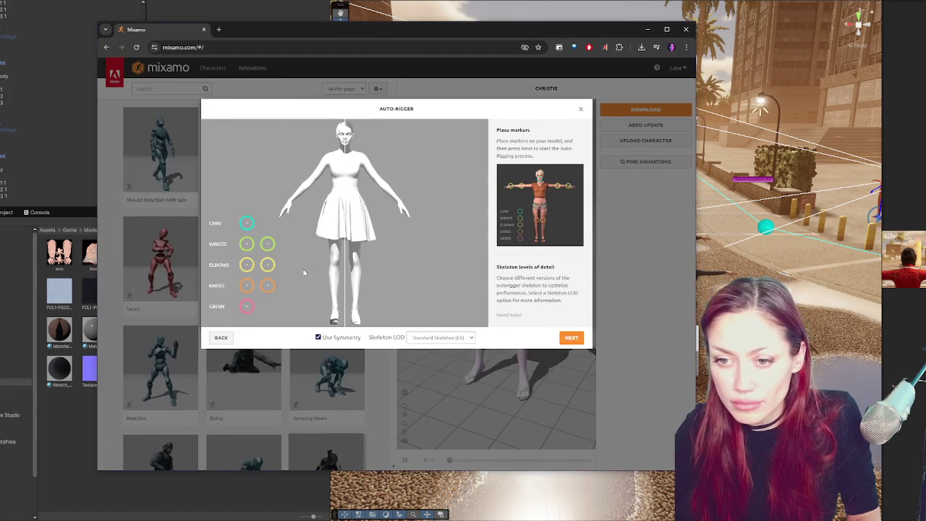
Place the chin marker on the dress character's chin in Mixamo's Auto-Rigger.
{"action": "left_click_drag", "start_coordinate": [247, 223], "coordinate": [346, 142]}
Place the wrist, elbow, knee and groin markers, then run the auto-rig and accept the result.
{"action": "left_click_drag", "start_coordinate": [247, 244], "coordinate": [290, 199]}
{"action": "left_click_drag", "start_coordinate": [246, 265], "coordinate": [310, 182]}
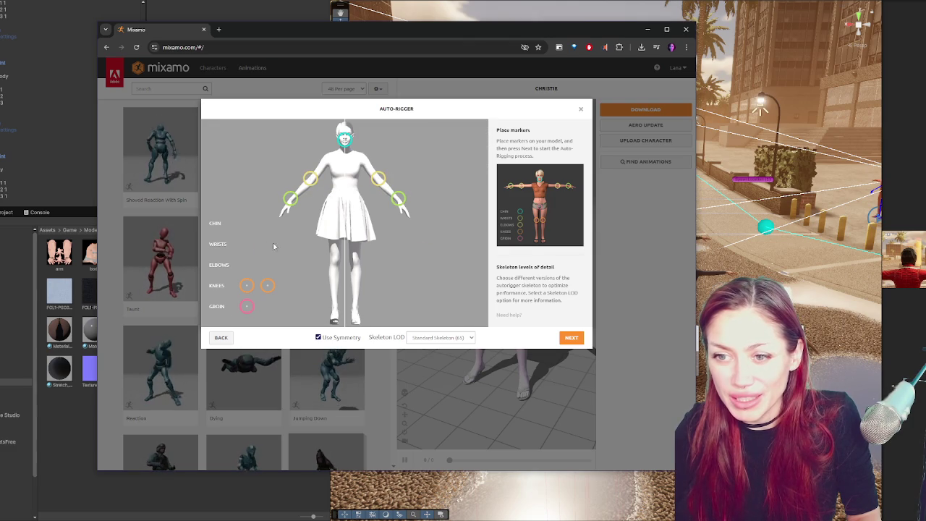
{"action": "mouse_move", "coordinate": [267, 285]}
{"action": "left_mouse_down"}
{"action": "mouse_move", "coordinate": [365, 282]}
{"action": "mouse_move", "coordinate": [354, 259]}
{"action": "left_mouse_up"}
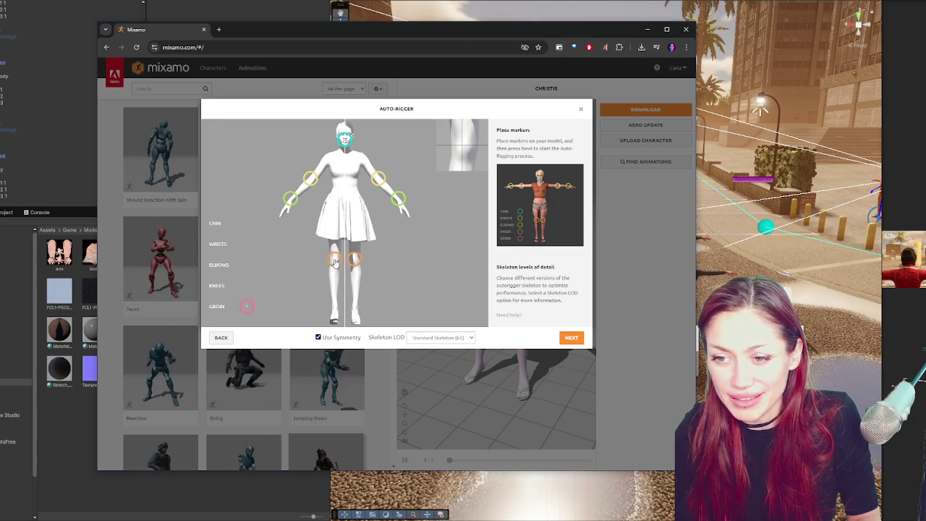
{"action": "mouse_move", "coordinate": [247, 306]}
{"action": "left_mouse_down"}
{"action": "mouse_move", "coordinate": [341, 201]}
{"action": "mouse_move", "coordinate": [346, 207]}
{"action": "left_mouse_up"}
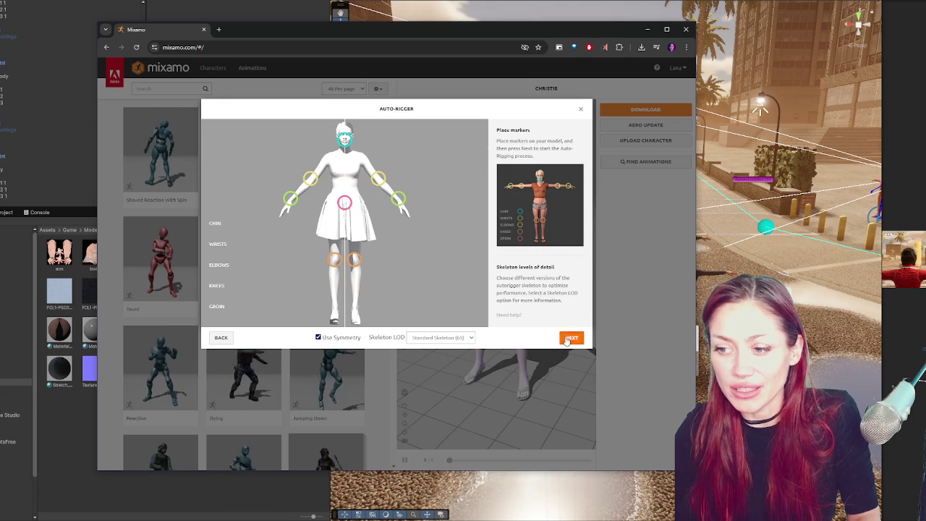
{"action": "left_click", "coordinate": [572, 338]}
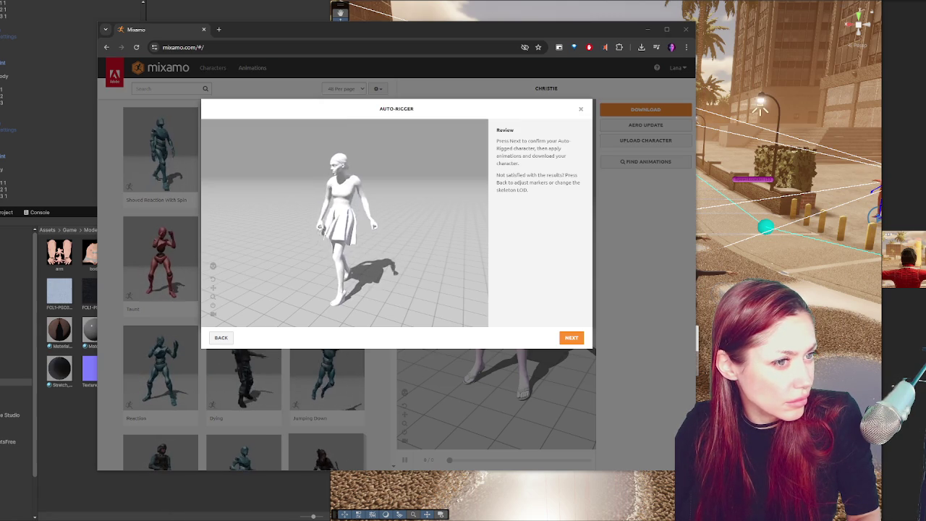
{"action": "left_click", "coordinate": [571, 338]}
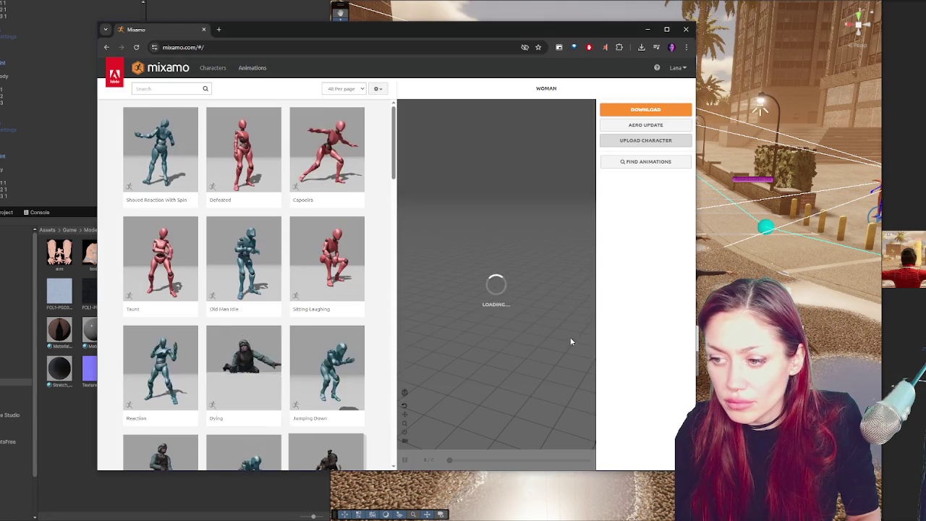
Download the rigged woman as an FBX Binary file in T-pose, then return to Unity.
{"action": "left_click", "coordinate": [646, 110]}
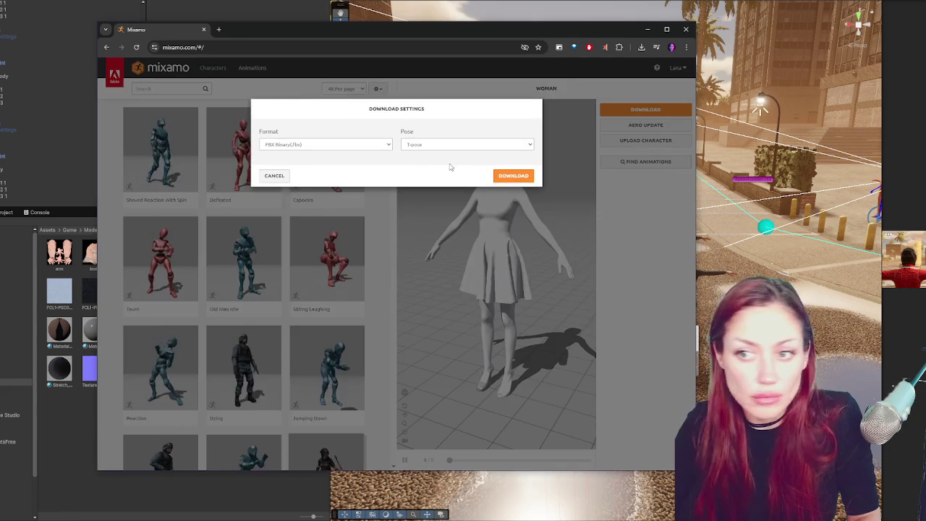
{"action": "left_click", "coordinate": [513, 169]}
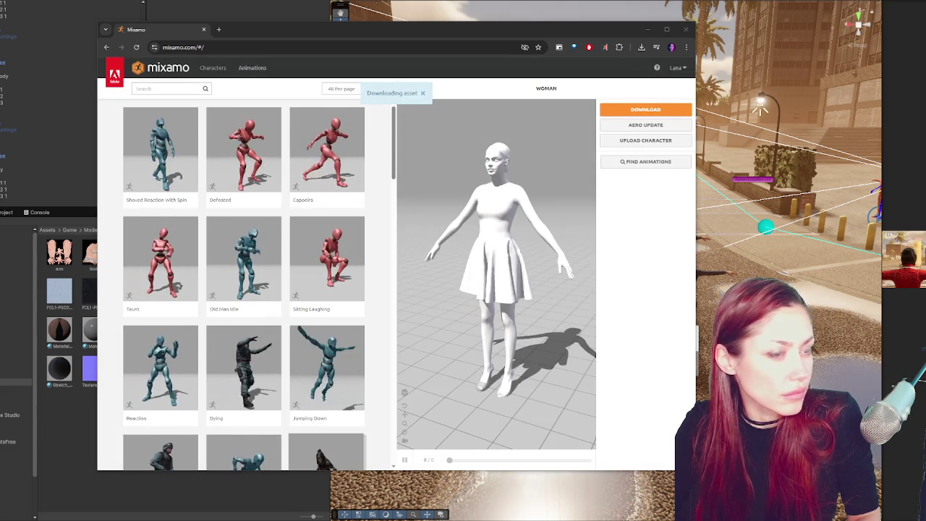
{"action": "left_click", "coordinate": [70, 427]}
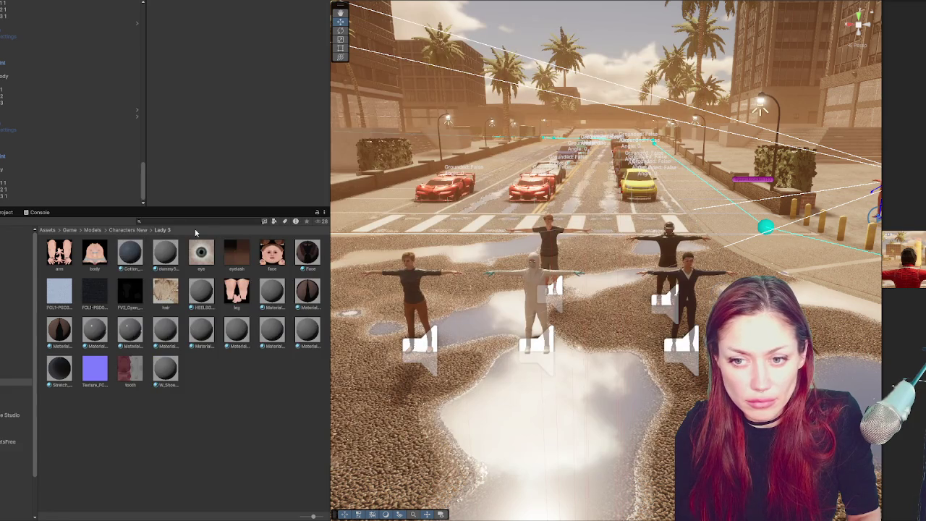
Import the downloaded woman FBX into the Lady 3 folder under Characters New.
{"action": "left_click", "coordinate": [137, 229]}
{"action": "double_click", "coordinate": [305, 256]}
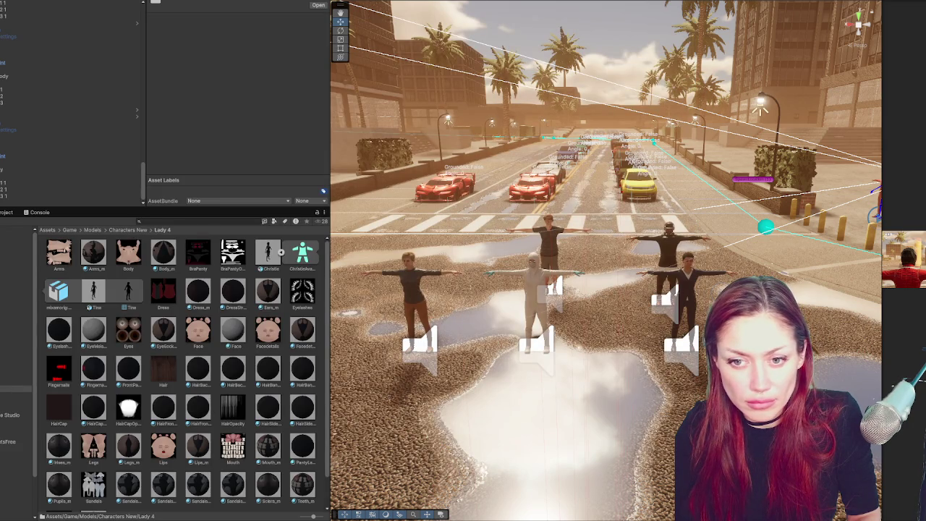
{"action": "left_click", "coordinate": [141, 230]}
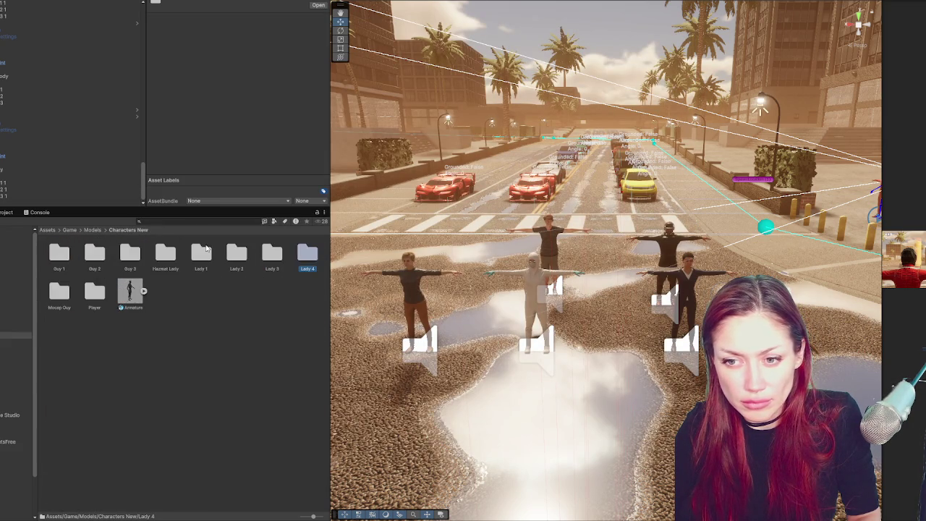
{"action": "double_click", "coordinate": [271, 253]}
{"action": "left_click_drag", "start_coordinate": [1, 315], "coordinate": [219, 405]}
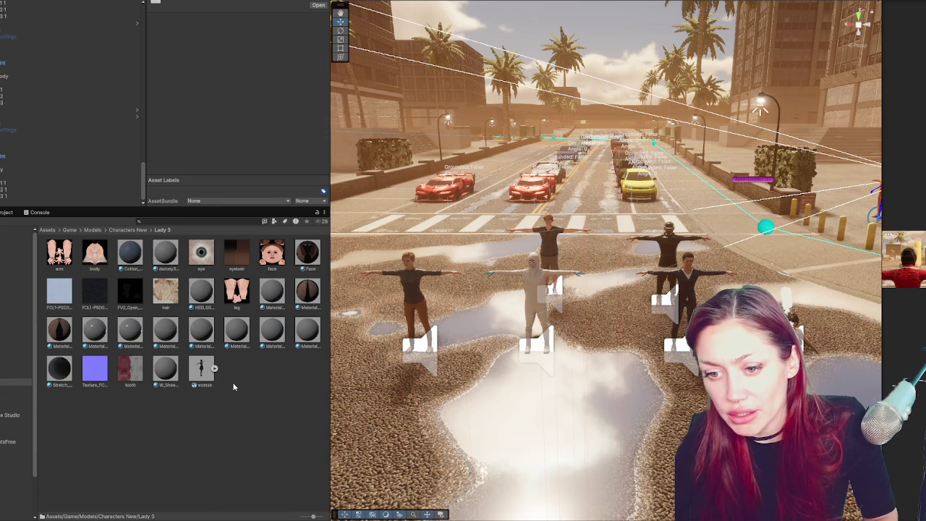
Place the woman model in the street scene and frame the view on her.
{"action": "mouse_move", "coordinate": [201, 369]}
{"action": "left_mouse_down"}
{"action": "mouse_move", "coordinate": [646, 362]}
{"action": "mouse_move", "coordinate": [595, 369]}
{"action": "left_mouse_up"}
{"action": "scroll", "coordinate": [623, 404], "scroll_direction": "up", "scroll_amount": 3}
{"action": "key", "text": "f"}
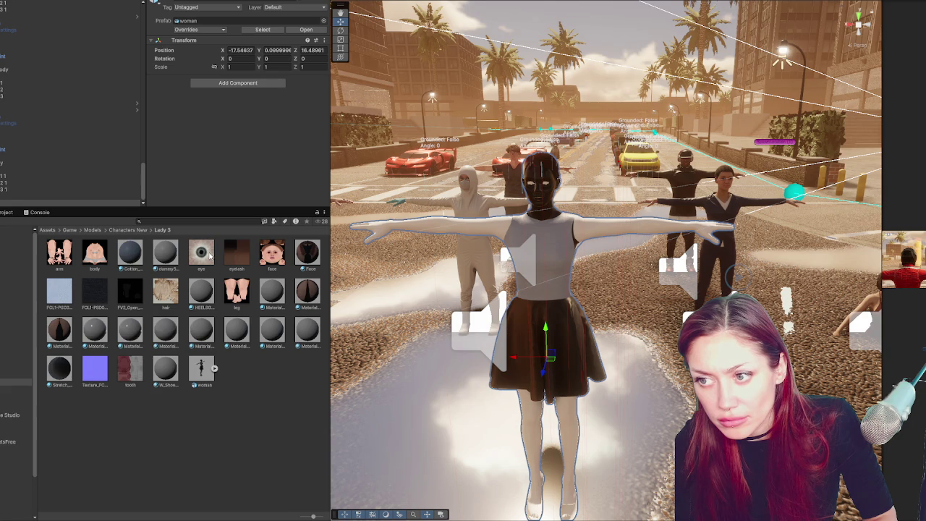
{"action": "scroll", "coordinate": [440, 197], "scroll_direction": "down", "scroll_amount": 10}
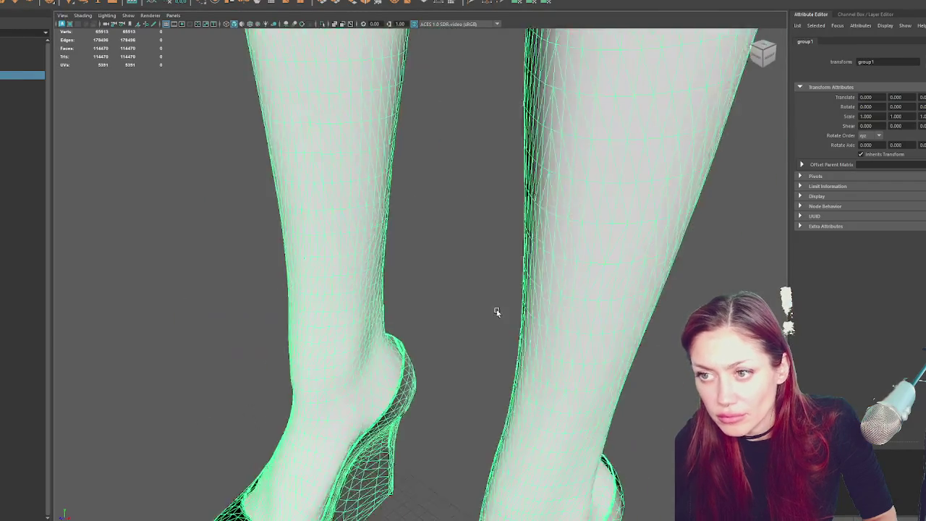
Select the body mesh and inspect its UVs in the UV Editor and UV Set Editor, then close them.
{"action": "scroll", "coordinate": [473, 159], "scroll_direction": "up", "scroll_amount": 6}
{"action": "left_click_drag", "start_coordinate": [505, 153], "coordinate": [470, 228]}
{"action": "left_click", "coordinate": [470, 229]}
{"action": "left_click", "coordinate": [260, 1]}
{"action": "left_click", "coordinate": [283, 9]}
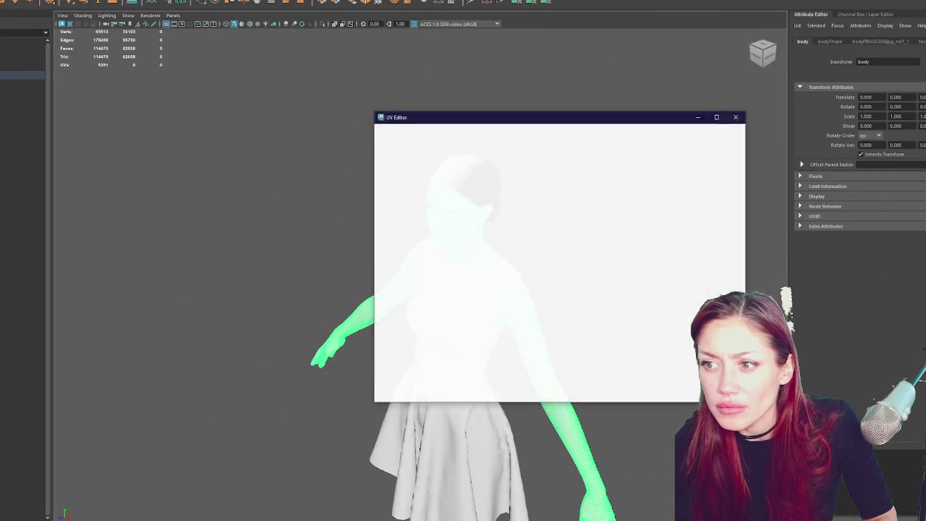
{"action": "left_click", "coordinate": [261, 1]}
{"action": "left_click", "coordinate": [282, 17]}
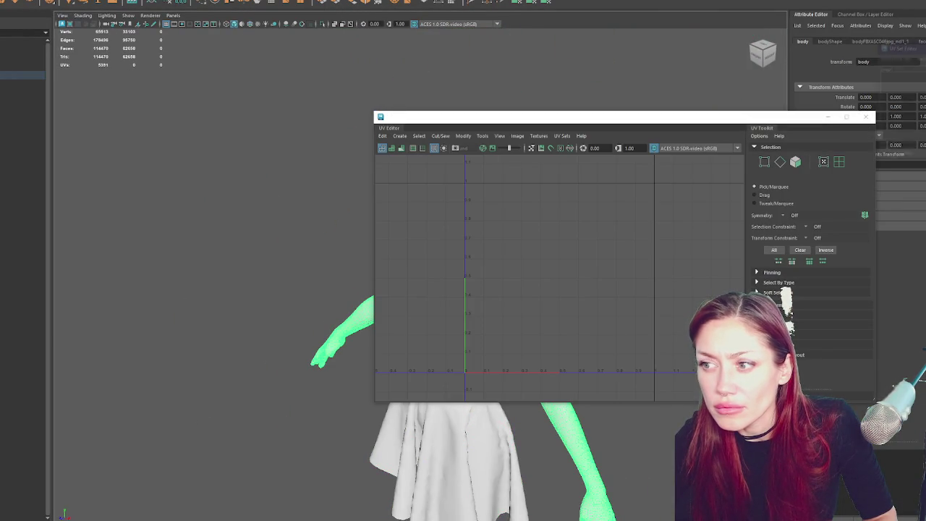
{"action": "scroll", "coordinate": [646, 236], "scroll_direction": "down", "scroll_amount": 5}
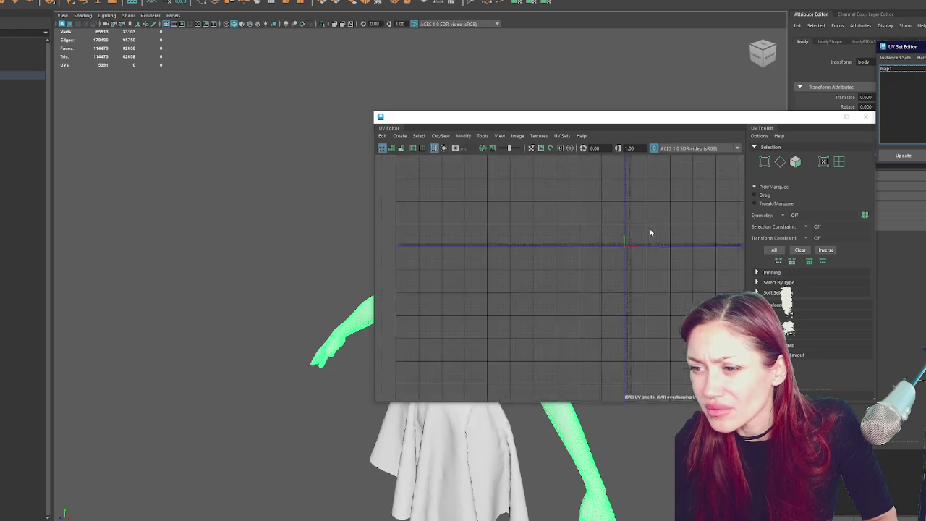
{"action": "scroll", "coordinate": [630, 246], "scroll_direction": "up", "scroll_amount": 3}
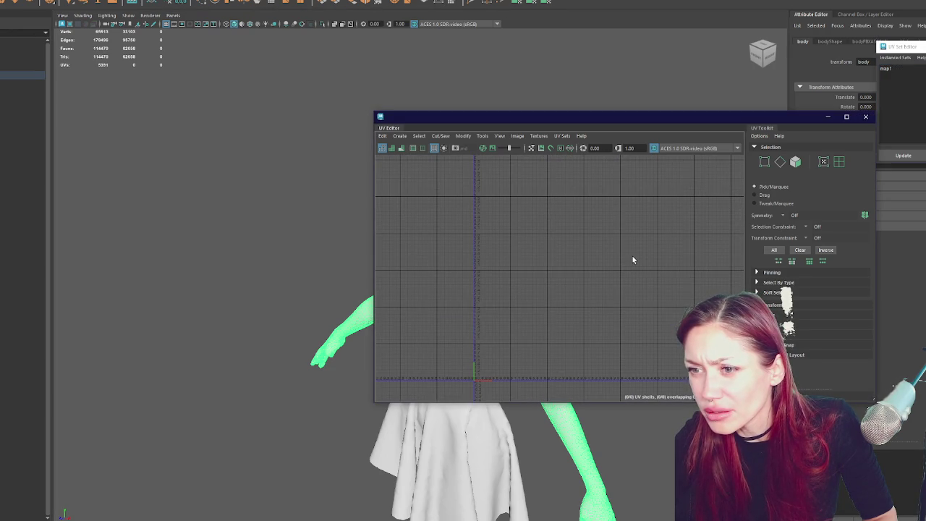
{"action": "left_click", "coordinate": [200, 221]}
{"action": "left_click", "coordinate": [865, 117]}
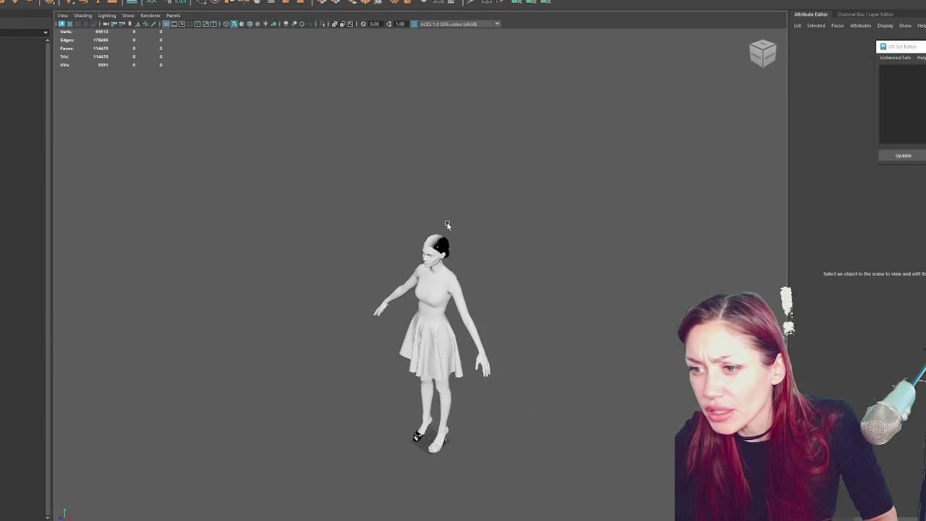
Delete the whole character model and drag the character .mb file back into the viewport.
{"action": "left_click_drag", "start_coordinate": [590, 206], "coordinate": [367, 440]}
{"action": "key", "text": "Delete"}
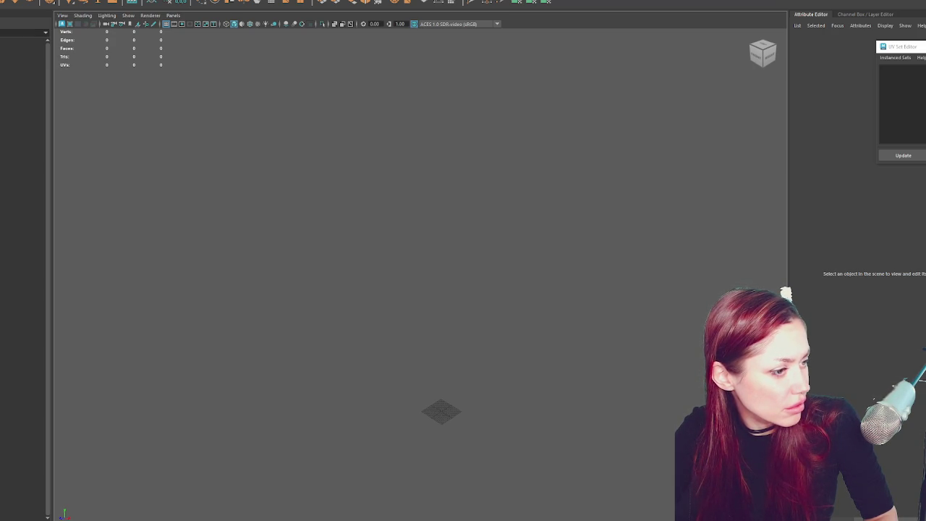
{"action": "left_click_drag", "start_coordinate": [398, 228], "coordinate": [398, 245]}
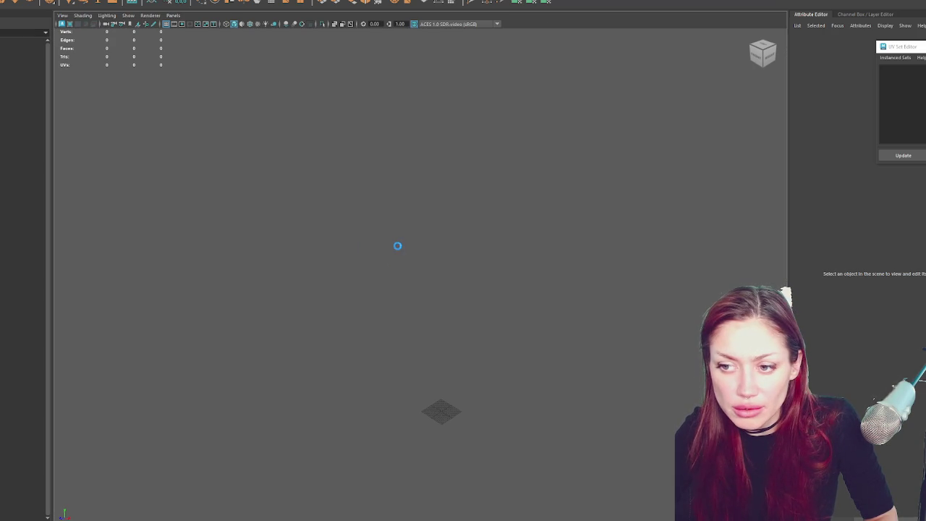
Open the UV Editor and UV Set Editor for the imported character.
{"action": "left_click", "coordinate": [246, 3]}
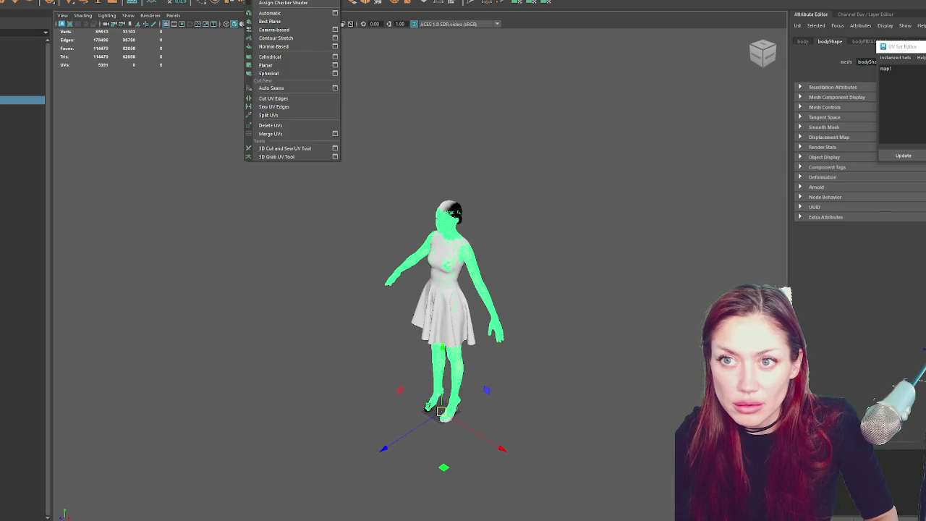
{"action": "left_click", "coordinate": [250, 8]}
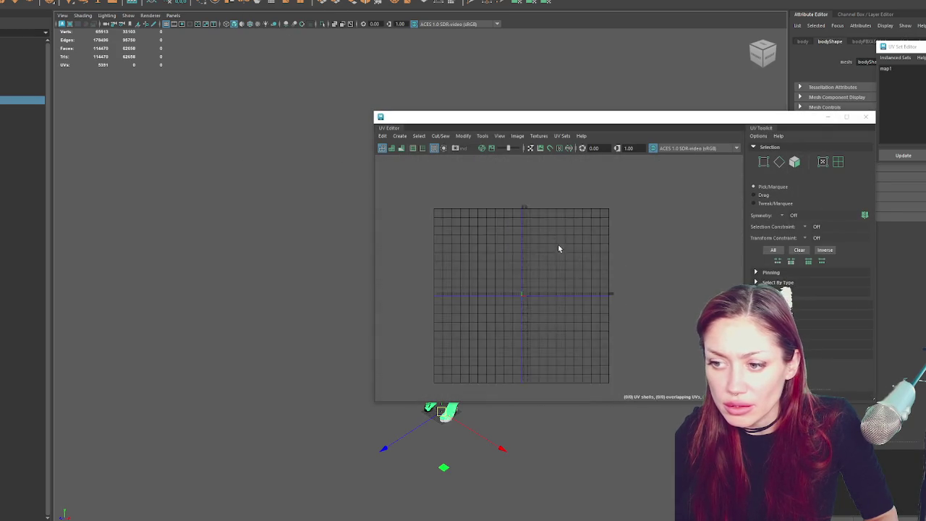
{"action": "left_click", "coordinate": [246, 3]}
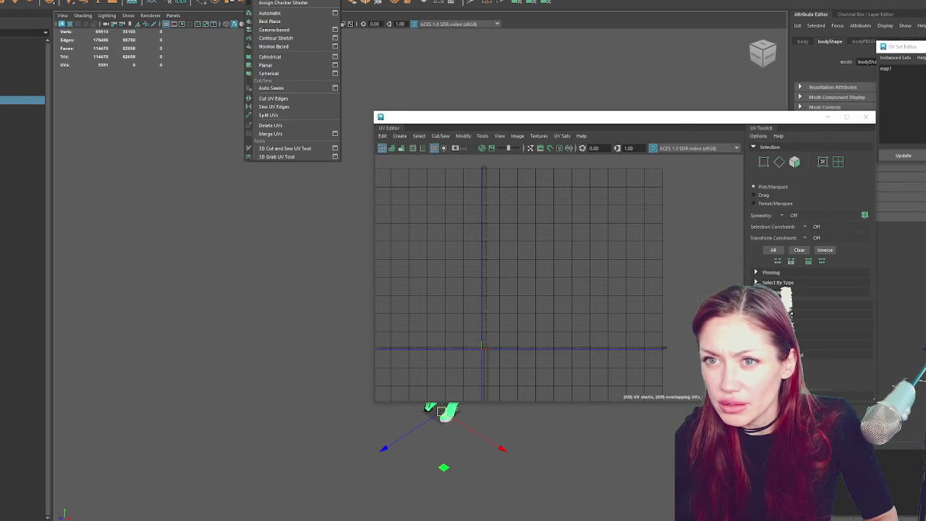
{"action": "left_click", "coordinate": [279, 109]}
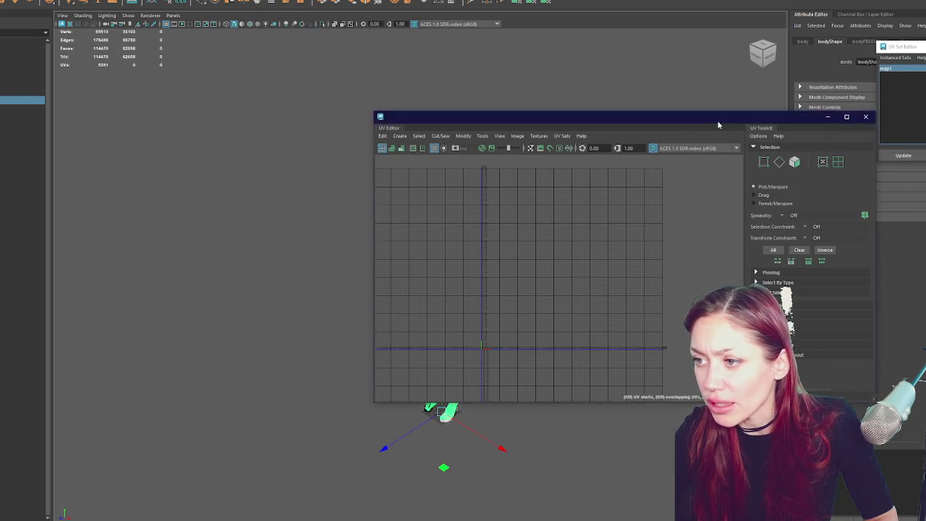
Review the UV layout, close the UV window, then box-select and delete the body meshes.
{"action": "left_click_drag", "start_coordinate": [720, 120], "coordinate": [890, 249]}
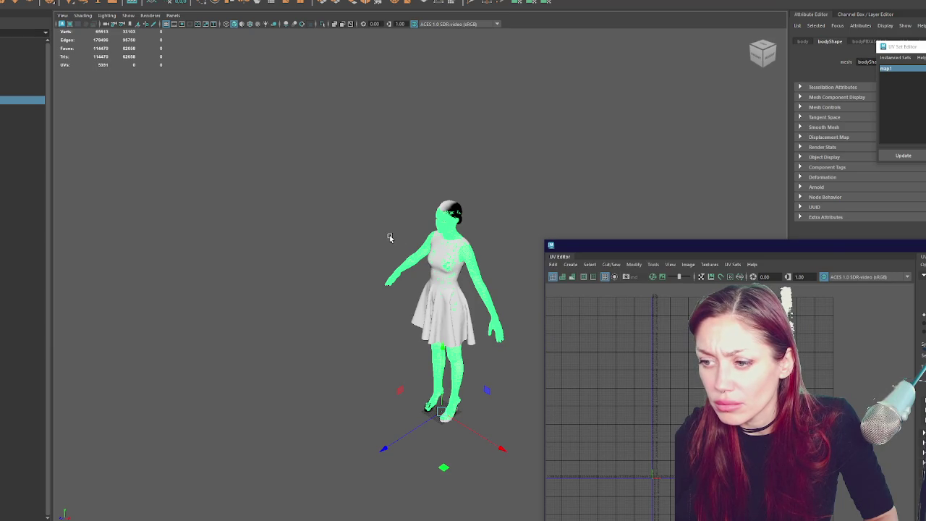
{"action": "scroll", "coordinate": [389, 238], "scroll_direction": "up", "scroll_amount": 5}
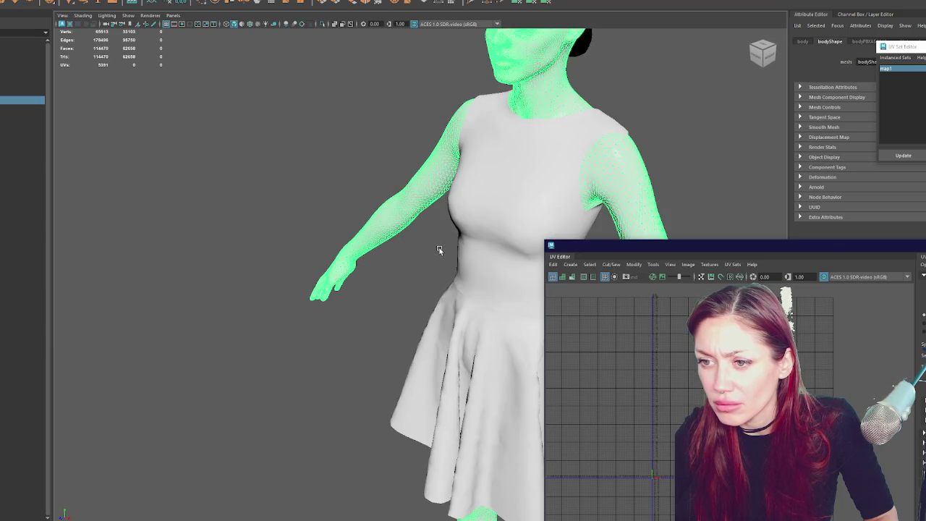
{"action": "scroll", "coordinate": [439, 248], "scroll_direction": "down", "scroll_amount": 4}
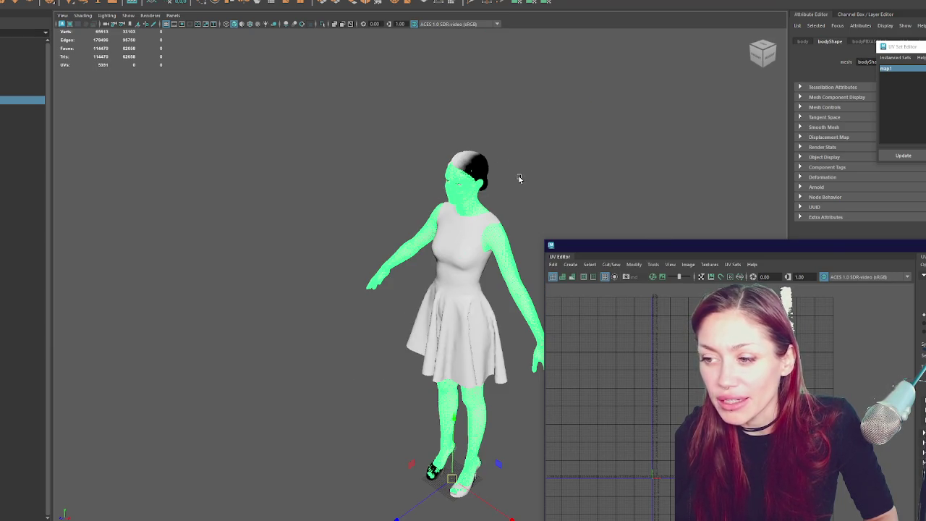
{"action": "left_click_drag", "start_coordinate": [629, 247], "coordinate": [435, 181]}
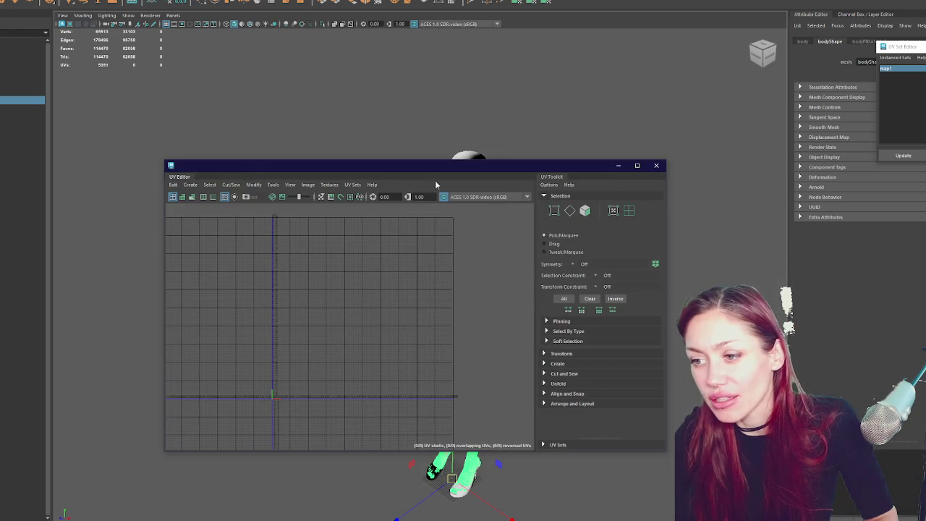
{"action": "left_click", "coordinate": [657, 163]}
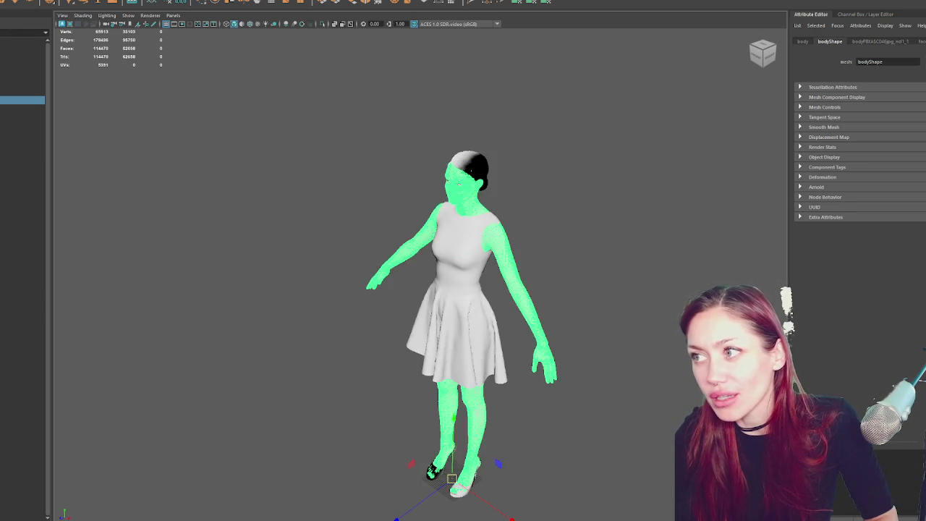
{"action": "left_click_drag", "start_coordinate": [344, 120], "coordinate": [684, 520]}
{"action": "key", "text": "Delete"}
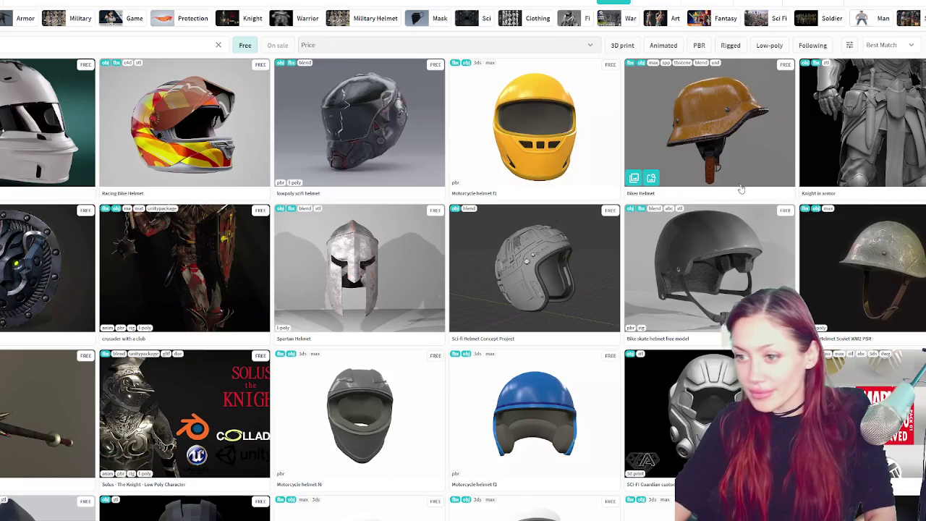
{"action": "scroll", "coordinate": [741, 190], "scroll_direction": "down", "scroll_amount": 5}
{"action": "scroll", "coordinate": [702, 174], "scroll_direction": "down", "scroll_amount": 2}
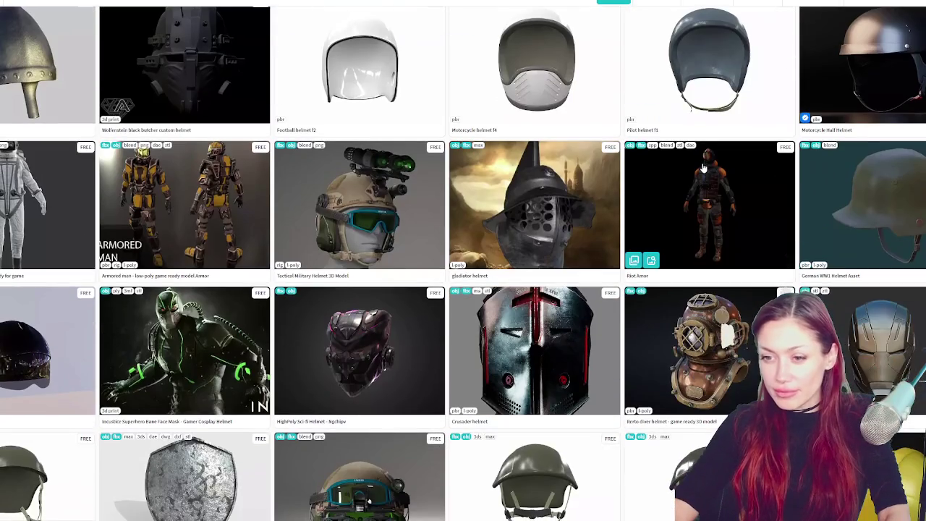
{"action": "scroll", "coordinate": [702, 168], "scroll_direction": "down", "scroll_amount": 2}
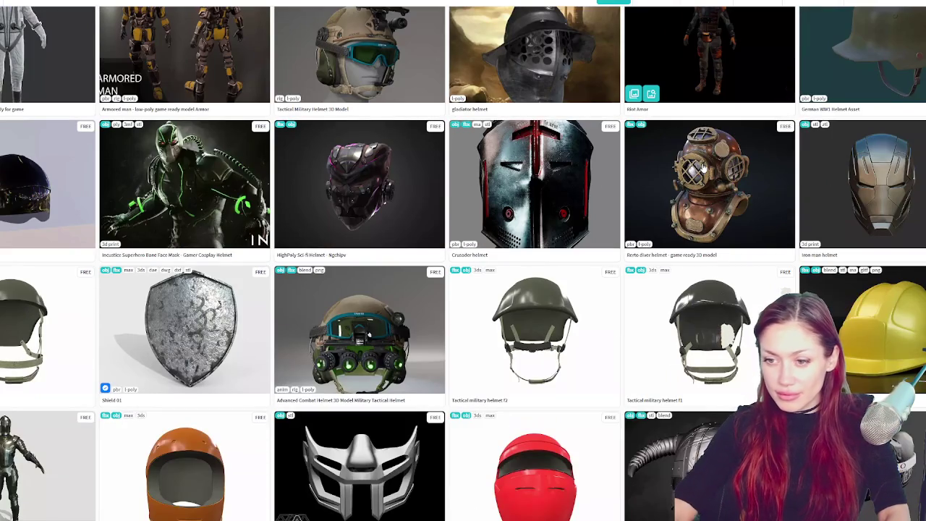
{"action": "scroll", "coordinate": [548, 297], "scroll_direction": "down", "scroll_amount": 2}
{"action": "scroll", "coordinate": [547, 291], "scroll_direction": "up", "scroll_amount": 2}
{"action": "scroll", "coordinate": [667, 269], "scroll_direction": "down", "scroll_amount": 3}
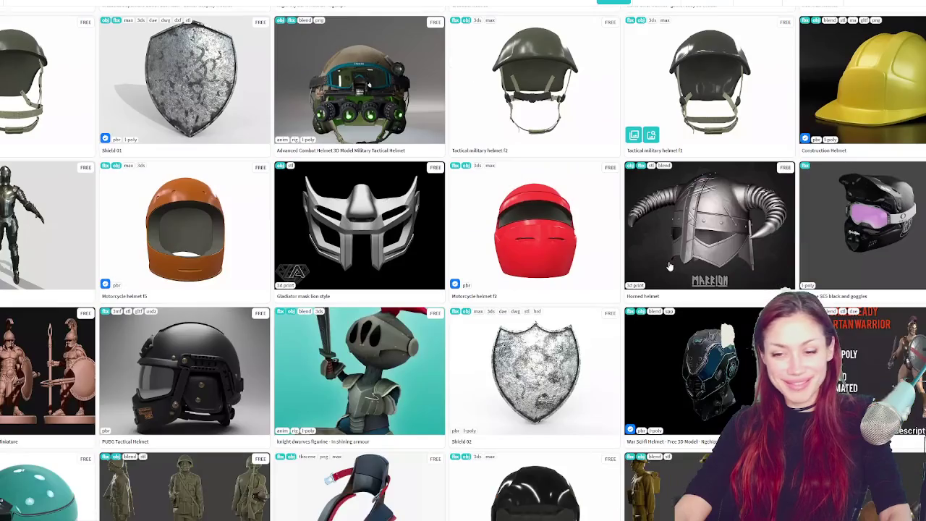
{"action": "scroll", "coordinate": [666, 268], "scroll_direction": "down", "scroll_amount": 4}
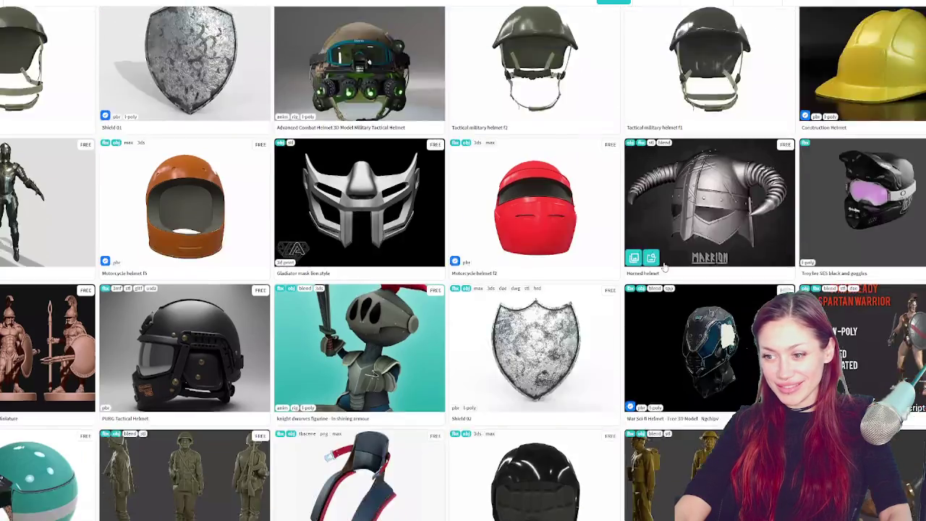
{"action": "scroll", "coordinate": [662, 265], "scroll_direction": "down", "scroll_amount": 5}
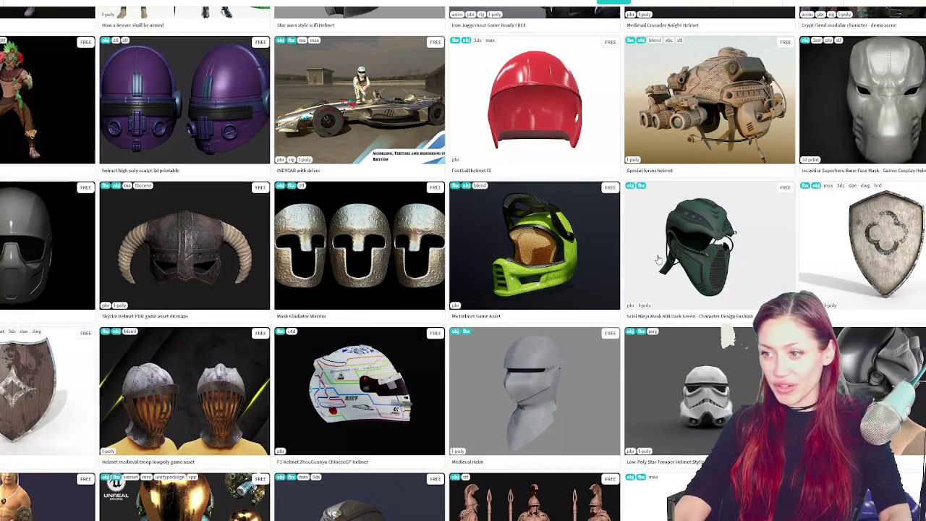
{"action": "scroll", "coordinate": [659, 259], "scroll_direction": "down", "scroll_amount": 3}
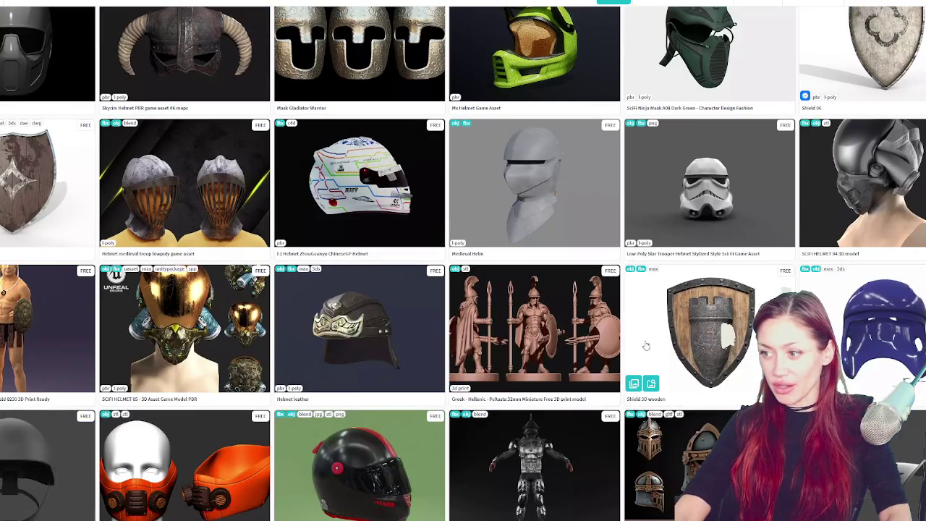
{"action": "scroll", "coordinate": [594, 275], "scroll_direction": "down", "scroll_amount": 3}
{"action": "scroll", "coordinate": [597, 278], "scroll_direction": "down", "scroll_amount": 2}
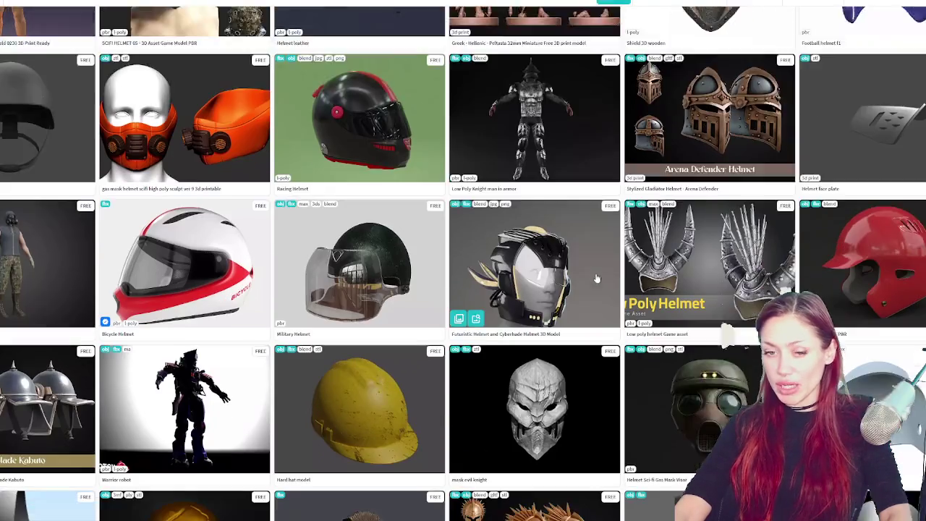
{"action": "scroll", "coordinate": [598, 278], "scroll_direction": "down", "scroll_amount": 1}
{"action": "scroll", "coordinate": [598, 278], "scroll_direction": "down", "scroll_amount": 2}
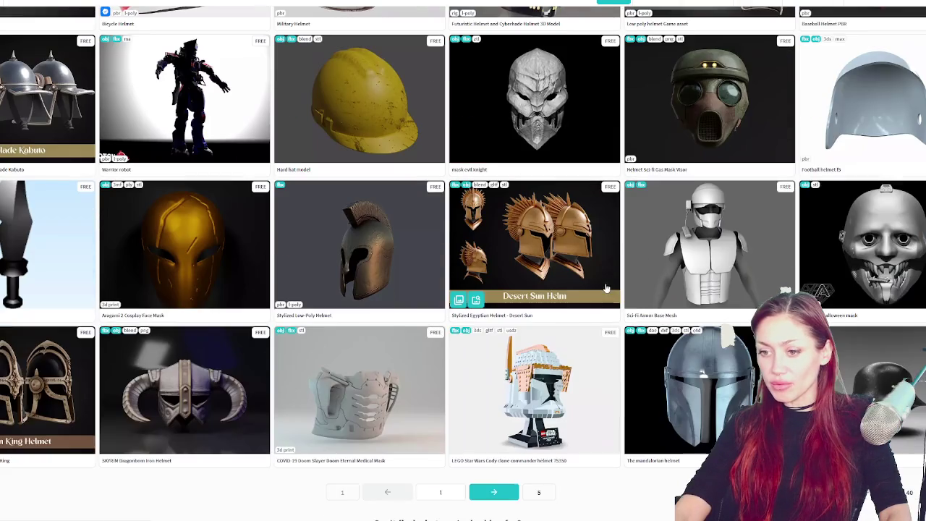
{"action": "scroll", "coordinate": [598, 278], "scroll_direction": "up", "scroll_amount": 8}
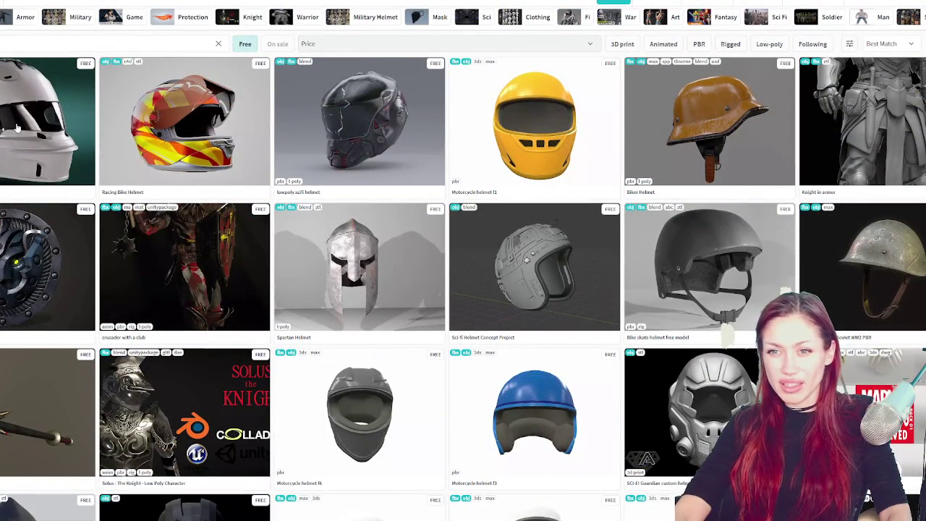
{"action": "mouse_move", "coordinate": [167, 133]}
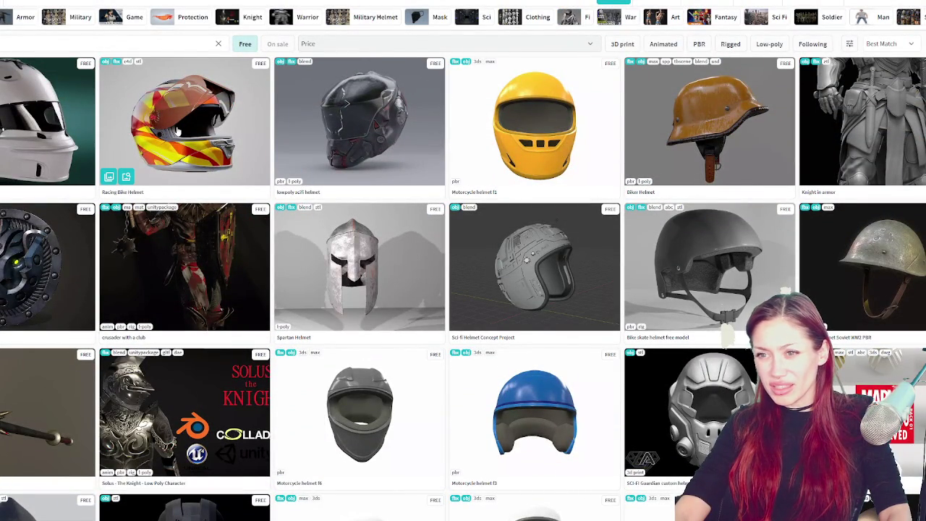
{"action": "mouse_move", "coordinate": [325, 109]}
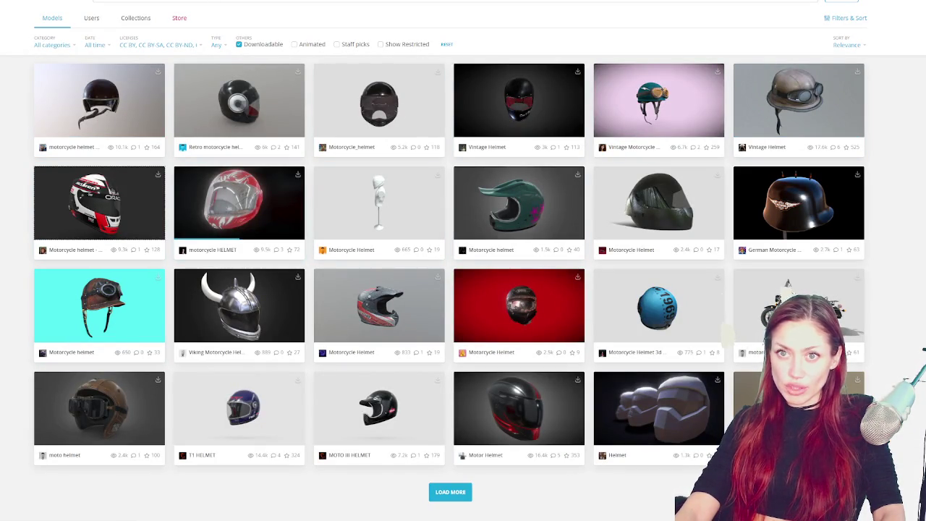
{"action": "left_click", "coordinate": [303, 232]}
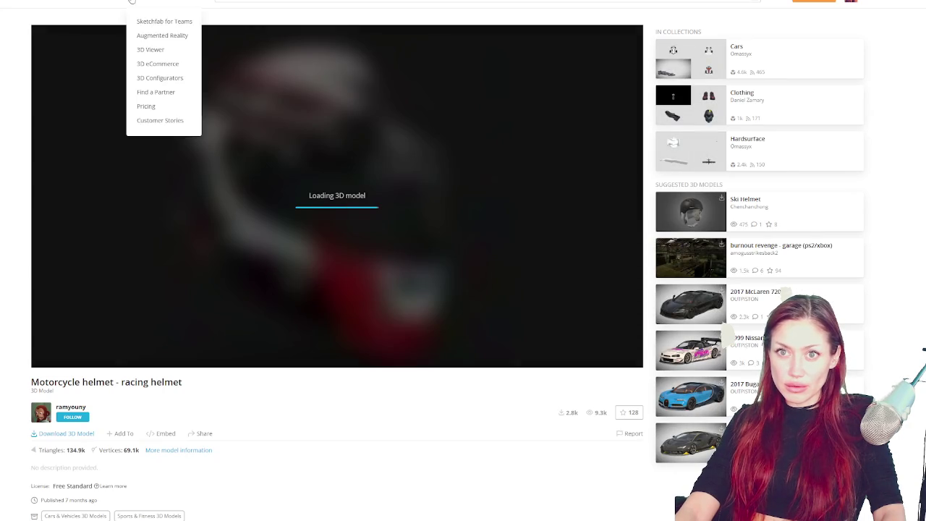
{"action": "left_click", "coordinate": [198, 37]}
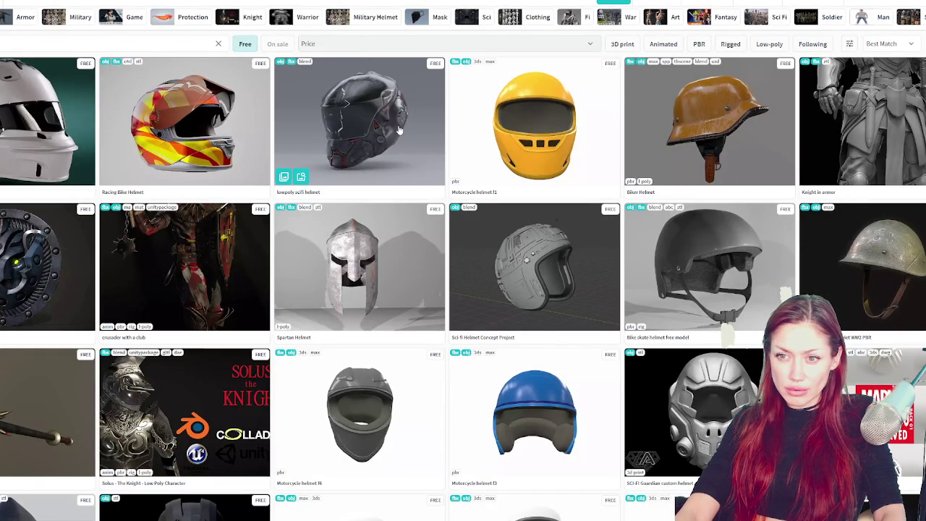
{"action": "left_click", "coordinate": [185, 122]}
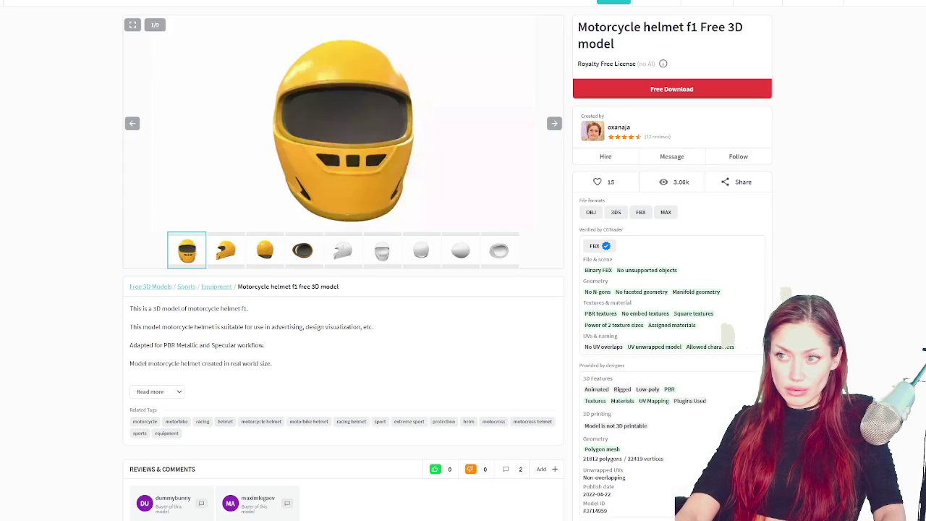
View the Motorcycle helmet f1 model from the side using its gallery thumbnail.
{"action": "left_click", "coordinate": [231, 251]}
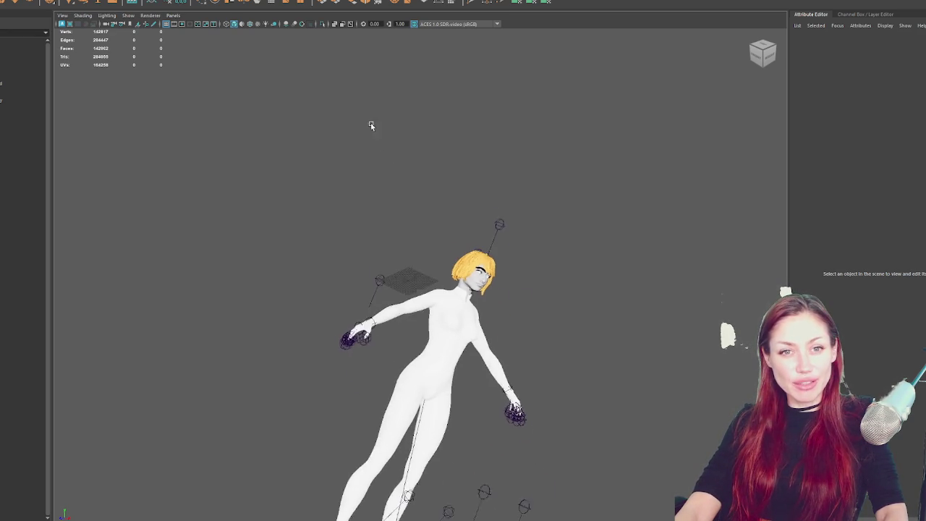
Box-select the character's rig controls and apply Skin > Go to Bind Pose.
{"action": "left_click", "coordinate": [12, 96]}
{"action": "left_click", "coordinate": [12, 95]}
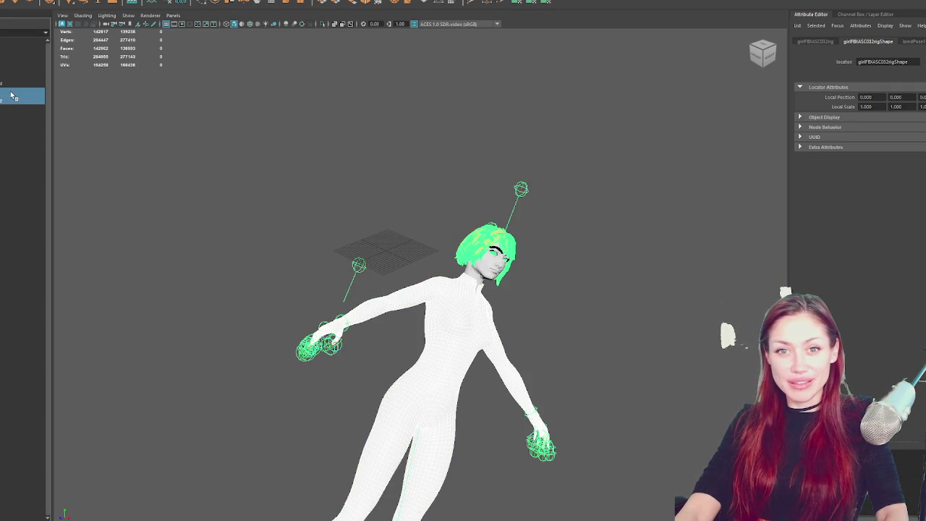
{"action": "left_click", "coordinate": [4, 106]}
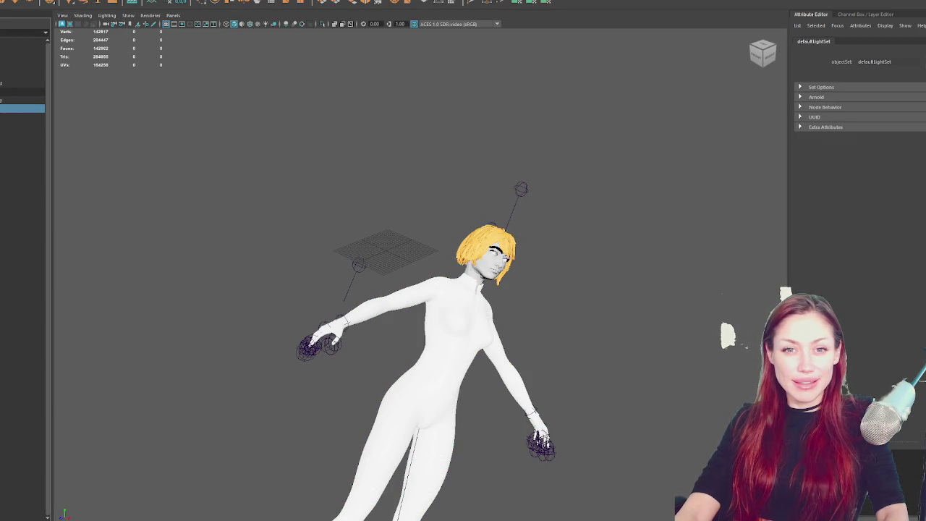
{"action": "left_click", "coordinate": [22, 191]}
{"action": "scroll", "coordinate": [419, 311], "scroll_direction": "down", "scroll_amount": 3}
{"action": "left_click_drag", "start_coordinate": [246, 154], "coordinate": [572, 499]}
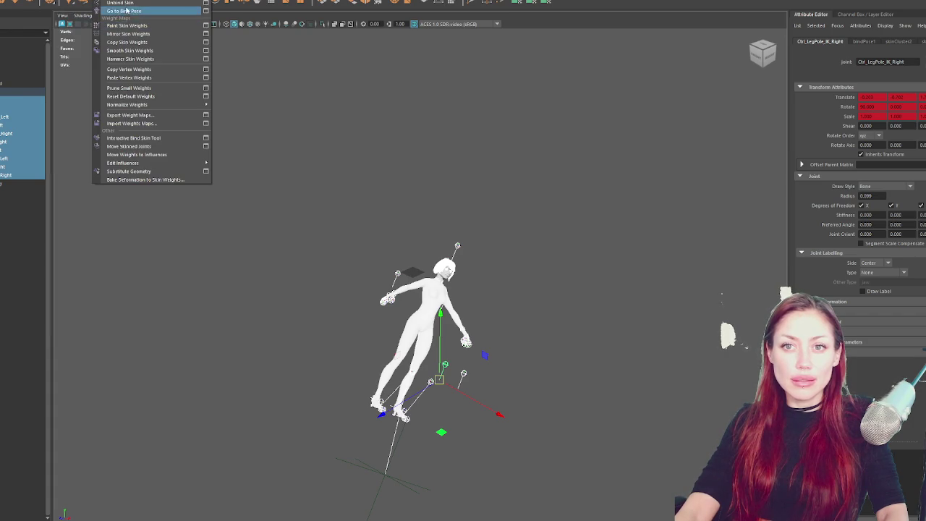
{"action": "left_click", "coordinate": [137, 10]}
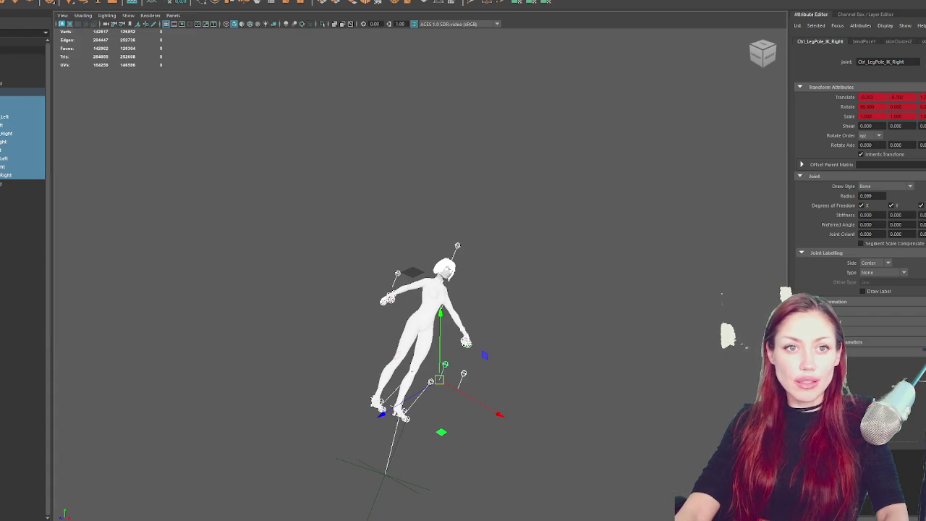
{"action": "left_click", "coordinate": [341, 193]}
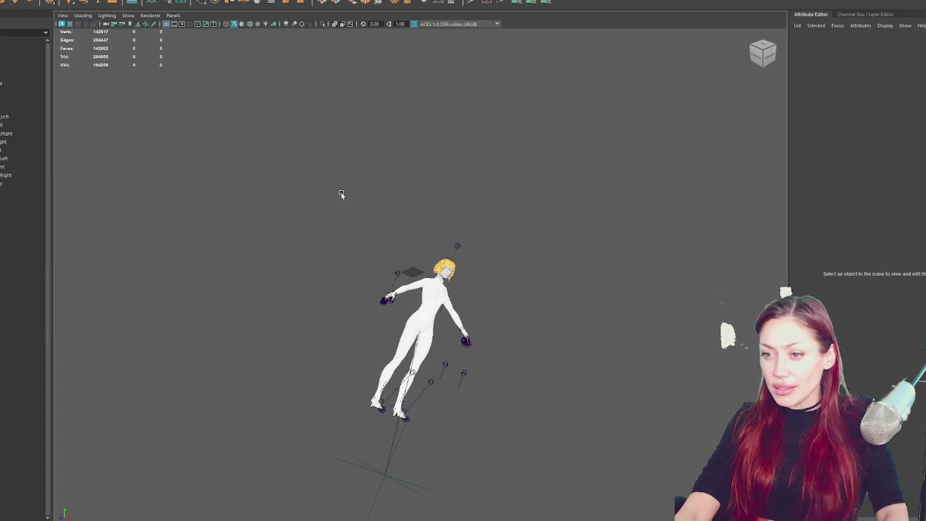
Reselect the character rig in the Outliner and delete it.
{"action": "left_click", "coordinate": [445, 271]}
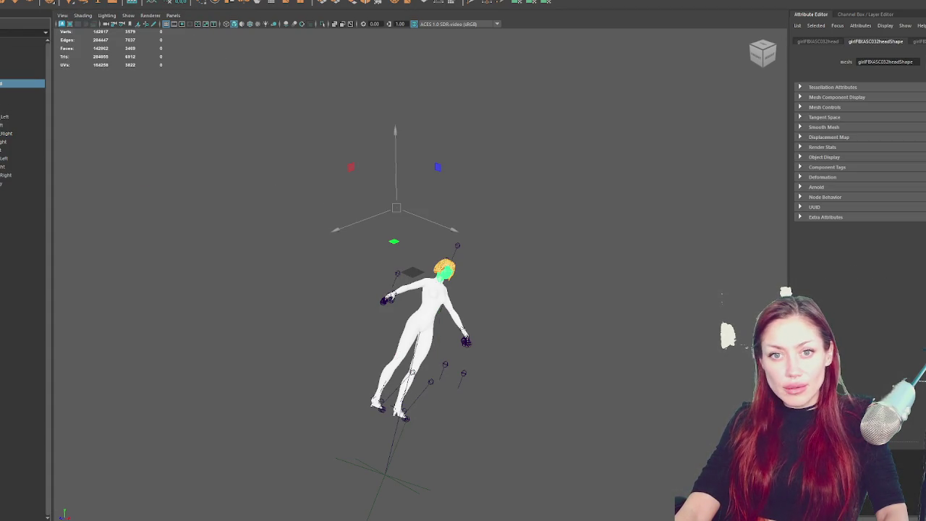
{"action": "scroll", "coordinate": [404, 201], "scroll_direction": "up", "scroll_amount": 5}
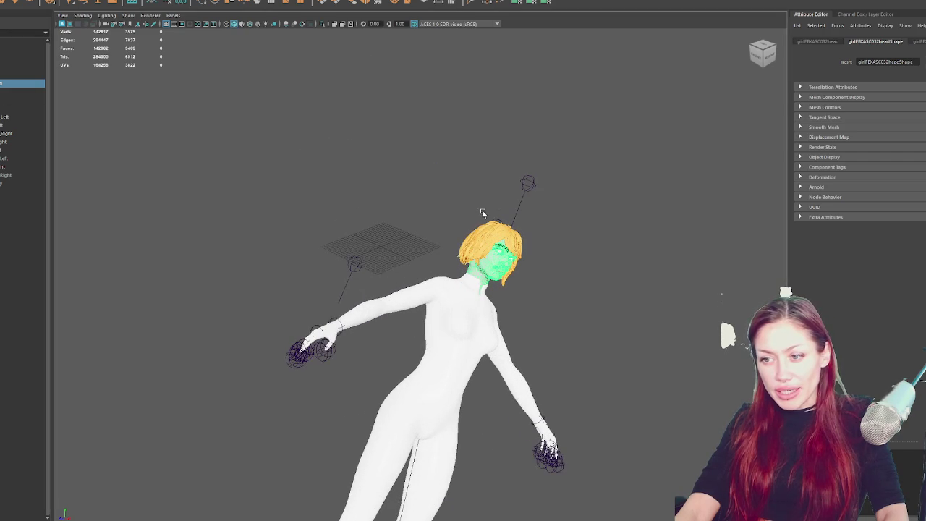
{"action": "scroll", "coordinate": [484, 204], "scroll_direction": "down", "scroll_amount": 5}
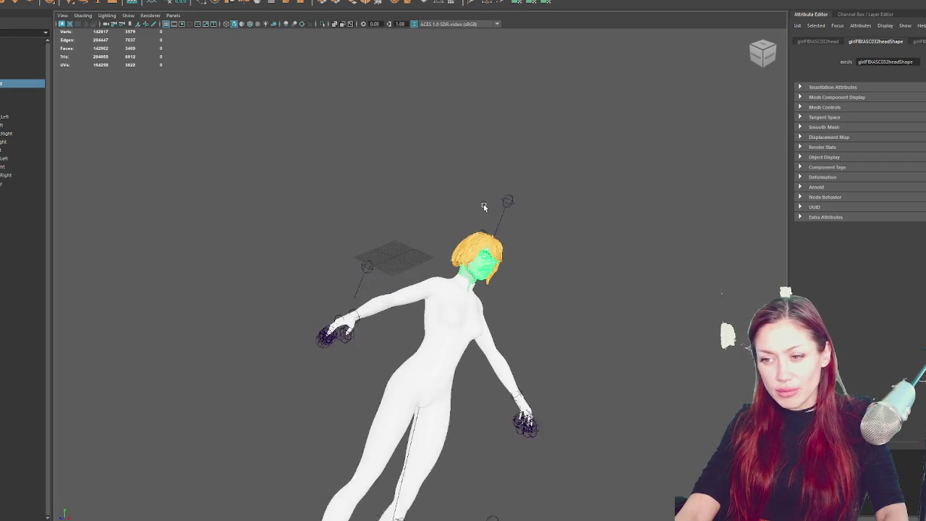
{"action": "left_click", "coordinate": [12, 92]}
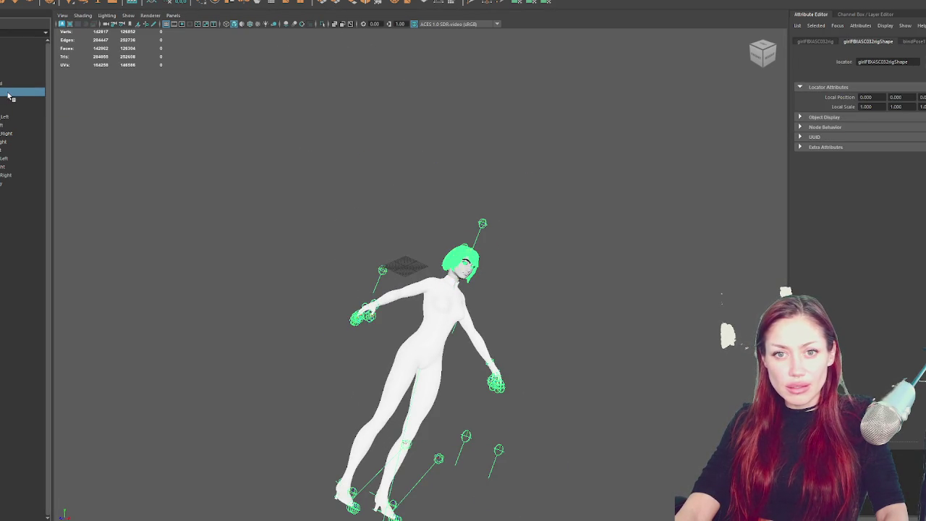
{"action": "left_click", "coordinate": [11, 189]}
{"action": "left_click", "coordinate": [8, 92]}
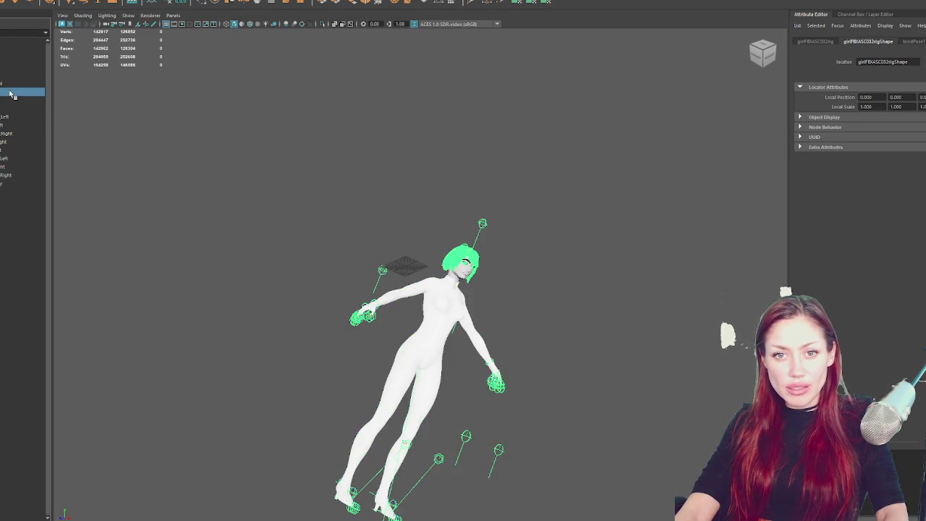
{"action": "key", "text": "Delete"}
Frame the character in front view, then box-select and delete the head faces.
{"action": "key", "text": "f"}
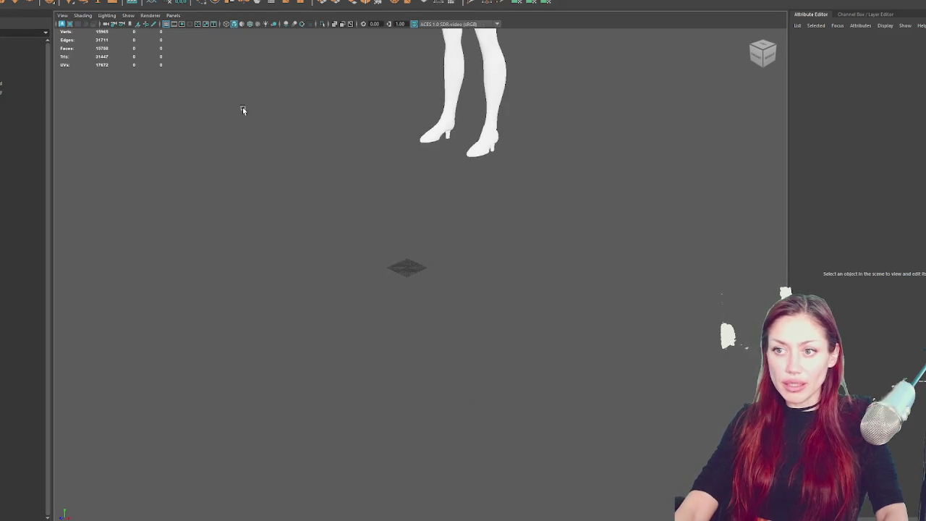
{"action": "mouse_move", "coordinate": [243, 373]}
{"action": "left_mouse_down"}
{"action": "mouse_move", "coordinate": [354, 349]}
{"action": "mouse_move", "coordinate": [301, 369]}
{"action": "left_mouse_up"}
{"action": "key", "text": "f"}
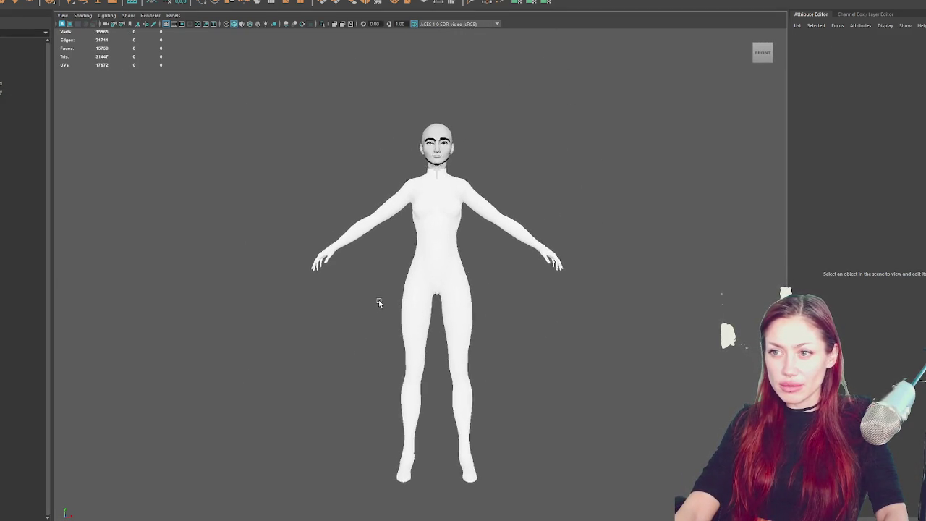
{"action": "scroll", "coordinate": [506, 124], "scroll_direction": "up", "scroll_amount": 3}
{"action": "left_click", "coordinate": [466, 66]}
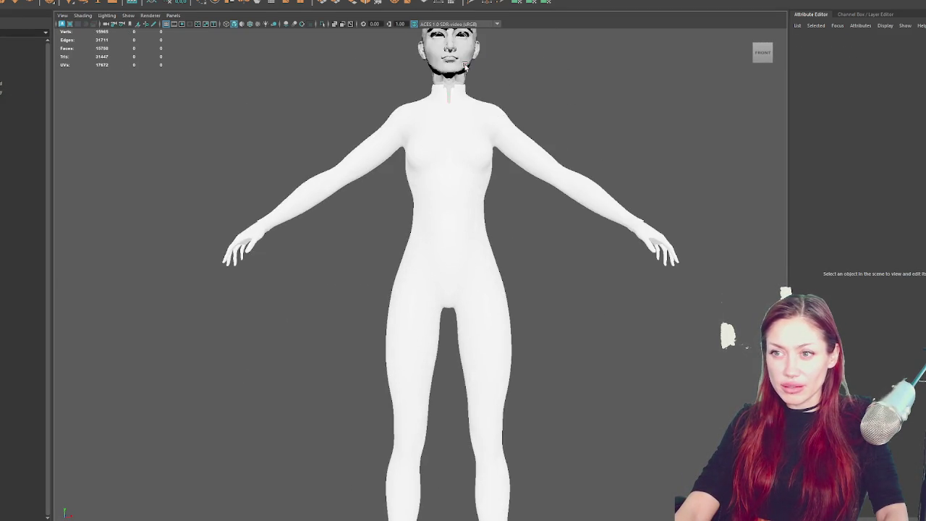
{"action": "left_click", "coordinate": [529, 120]}
{"action": "mouse_move", "coordinate": [527, 113]}
{"action": "left_mouse_down"}
{"action": "mouse_move", "coordinate": [516, 97]}
{"action": "mouse_move", "coordinate": [326, 177]}
{"action": "mouse_move", "coordinate": [431, 118]}
{"action": "left_mouse_up"}
{"action": "key", "text": "Delete"}
{"action": "key", "text": "ctrl+z"}
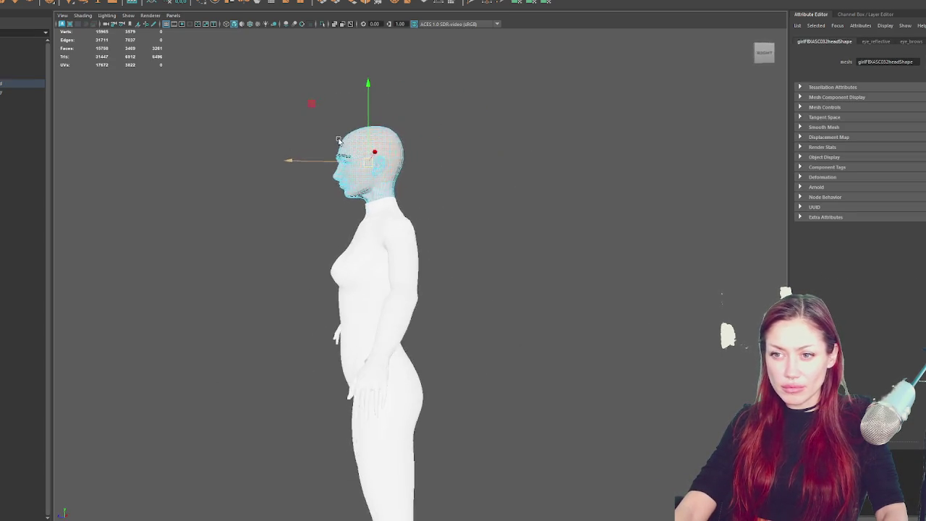
{"action": "mouse_move", "coordinate": [347, 75]}
{"action": "left_mouse_down"}
{"action": "mouse_move", "coordinate": [528, 170]}
{"action": "mouse_move", "coordinate": [430, 151]}
{"action": "left_mouse_up"}
{"action": "key", "text": "Delete"}
{"action": "scroll", "coordinate": [528, 169], "scroll_direction": "down", "scroll_amount": 3}
Switch the remaining head mesh to face selection and delete the leftover faces.
{"action": "left_click", "coordinate": [517, 122]}
{"action": "mouse_move", "coordinate": [517, 123]}
{"action": "left_mouse_down"}
{"action": "mouse_move", "coordinate": [522, 221]}
{"action": "mouse_move", "coordinate": [587, 241]}
{"action": "mouse_move", "coordinate": [552, 266]}
{"action": "left_mouse_up"}
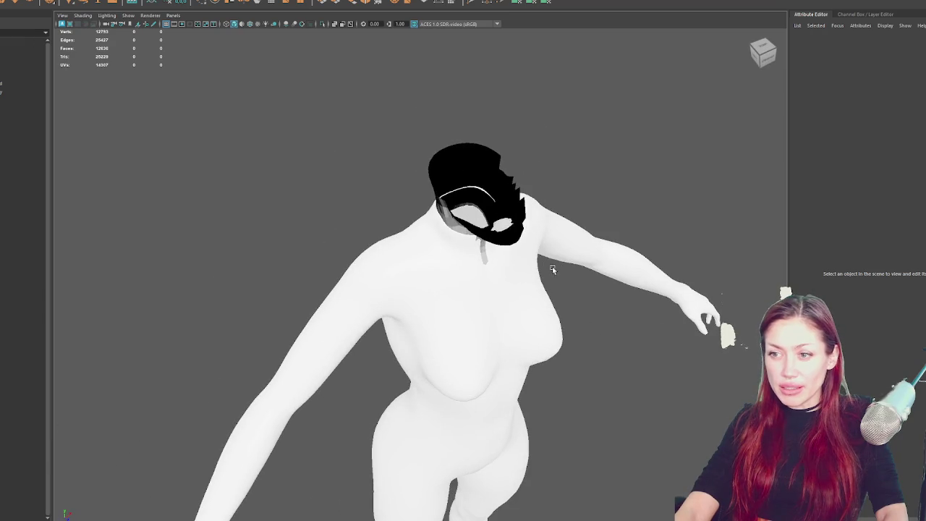
{"action": "left_click", "coordinate": [510, 228]}
{"action": "right_click", "coordinate": [509, 225]}
{"action": "left_click", "coordinate": [542, 220]}
{"action": "left_click", "coordinate": [513, 221]}
{"action": "key", "text": "Delete"}
Inspect the headless neck from an angle and check group1 in the Outliner.
{"action": "left_click", "coordinate": [602, 157]}
{"action": "mouse_move", "coordinate": [602, 157]}
{"action": "left_mouse_down"}
{"action": "mouse_move", "coordinate": [548, 132]}
{"action": "mouse_move", "coordinate": [304, 72]}
{"action": "mouse_move", "coordinate": [478, 103]}
{"action": "left_mouse_up"}
{"action": "right_click", "coordinate": [478, 103]}
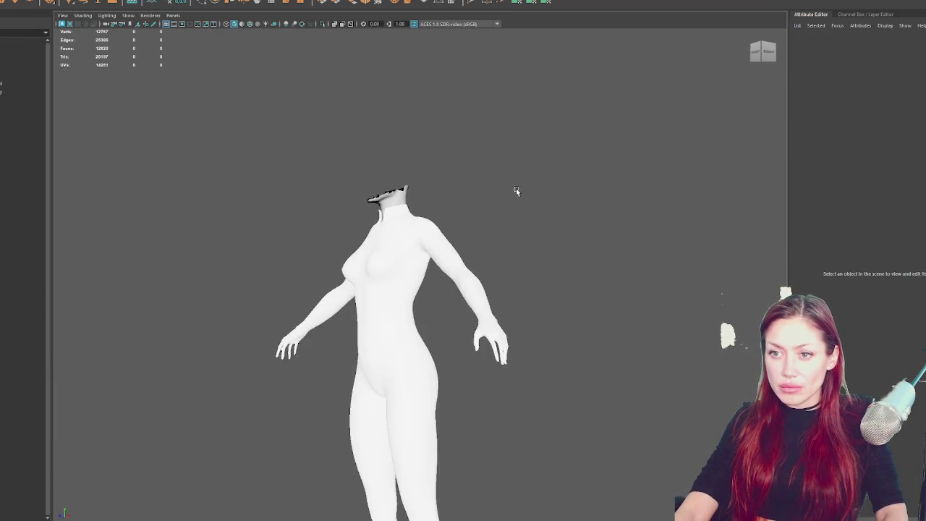
{"action": "scroll", "coordinate": [562, 197], "scroll_direction": "down", "scroll_amount": 5}
{"action": "scroll", "coordinate": [574, 207], "scroll_direction": "up", "scroll_amount": 2}
{"action": "left_click", "coordinate": [22, 75]}
{"action": "left_click", "coordinate": [22, 108]}
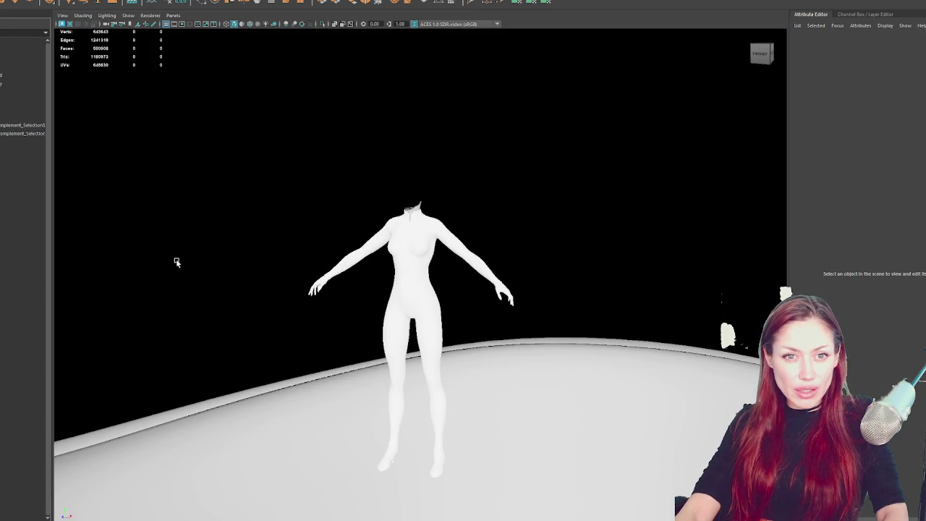
{"action": "scroll", "coordinate": [354, 231], "scroll_direction": "down", "scroll_amount": 3}
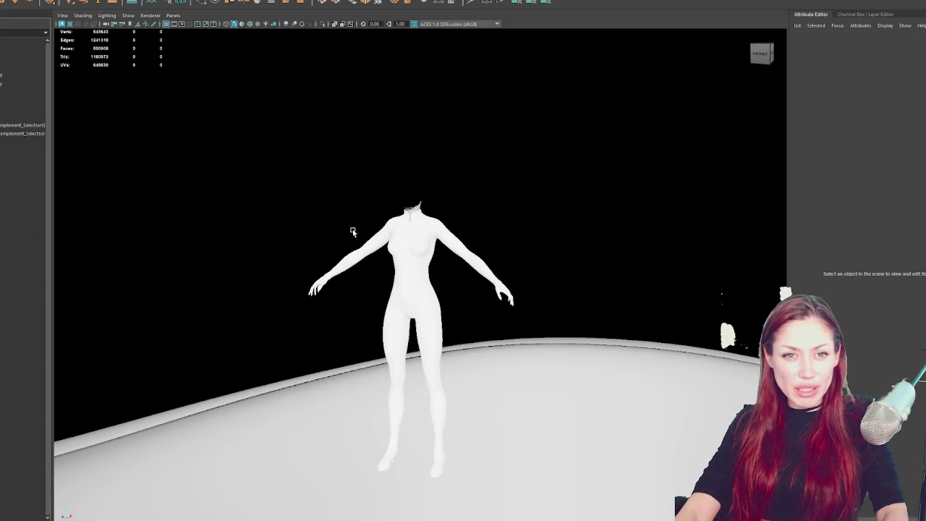
Select and frame the character's body mesh, then select the head mesh.
{"action": "scroll", "coordinate": [436, 209], "scroll_direction": "down", "scroll_amount": 5}
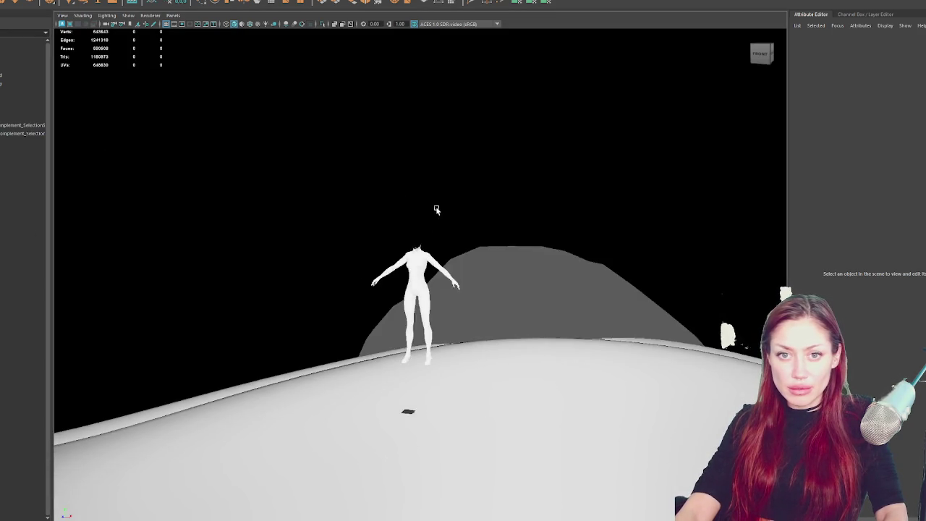
{"action": "scroll", "coordinate": [437, 209], "scroll_direction": "up", "scroll_amount": 5}
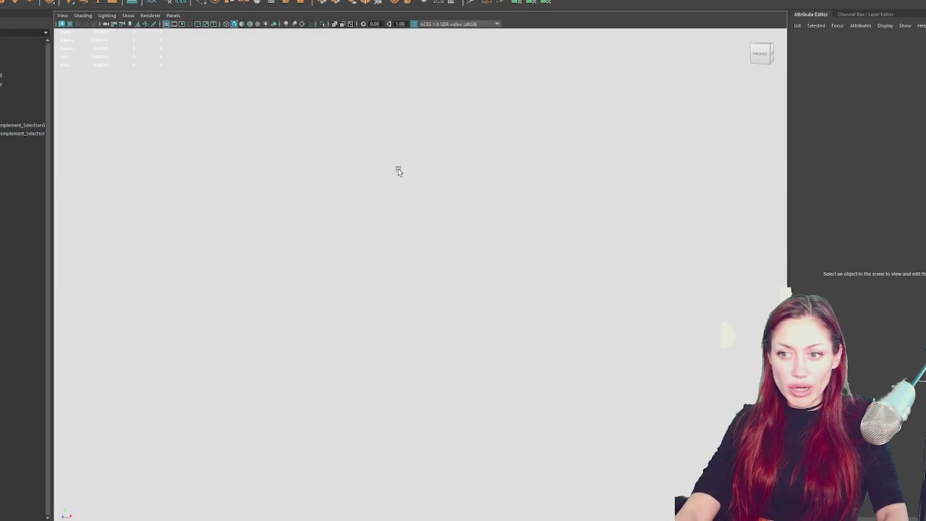
{"action": "left_click", "coordinate": [448, 178]}
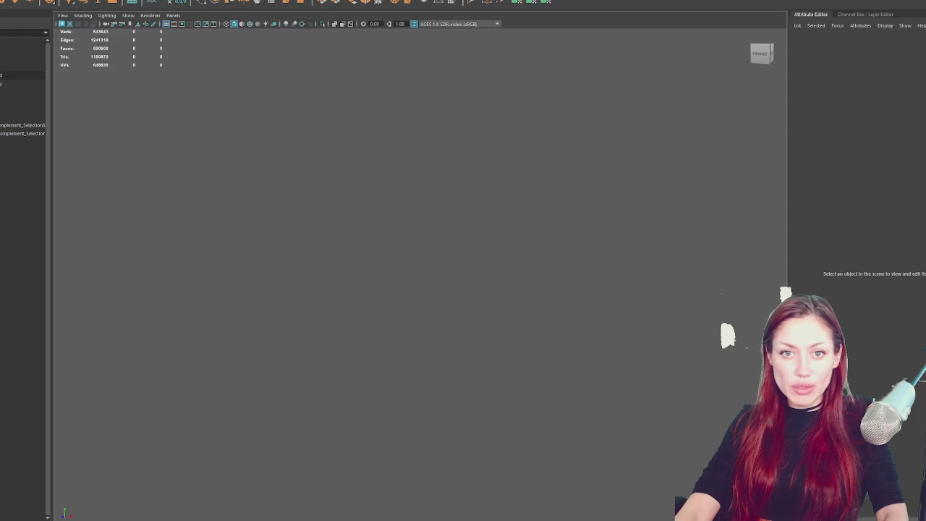
{"action": "left_click", "coordinate": [18, 83]}
{"action": "key", "text": "f"}
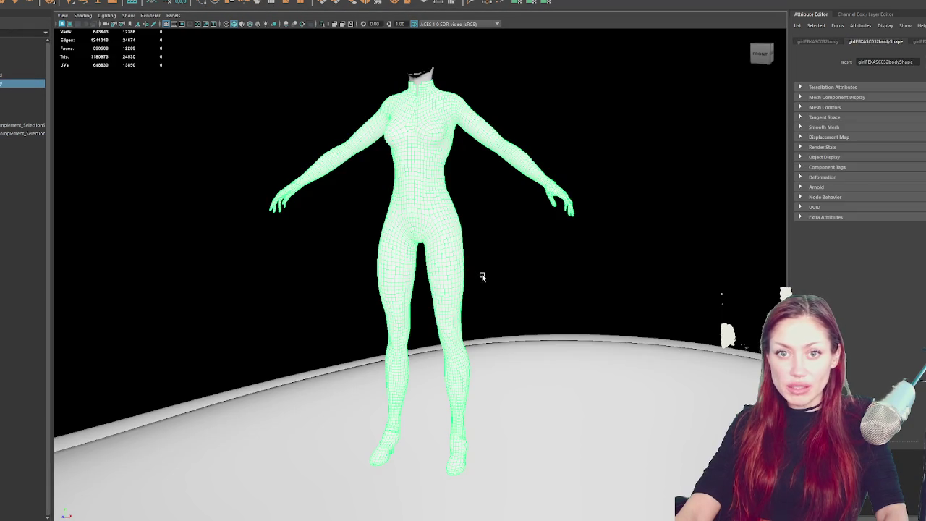
{"action": "left_click", "coordinate": [21, 76]}
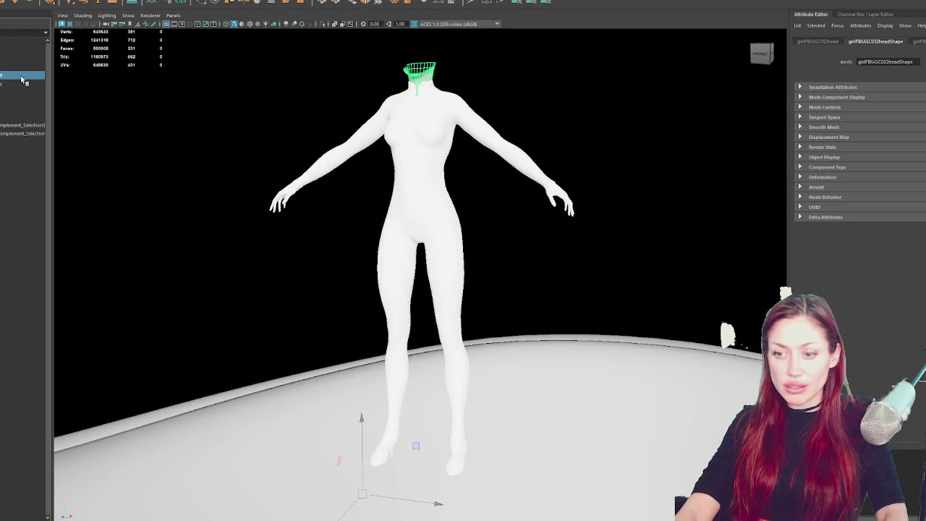
Group the two helmet pieces together into group1.
{"action": "left_click", "coordinate": [6, 92]}
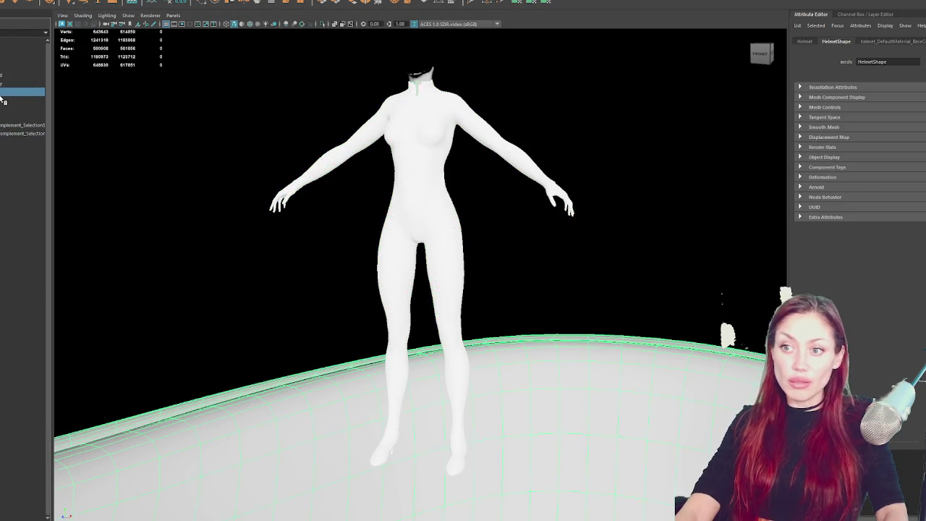
{"action": "left_click", "coordinate": [3, 104], "text": "ctrl"}
{"action": "key", "text": "ctrl+g"}
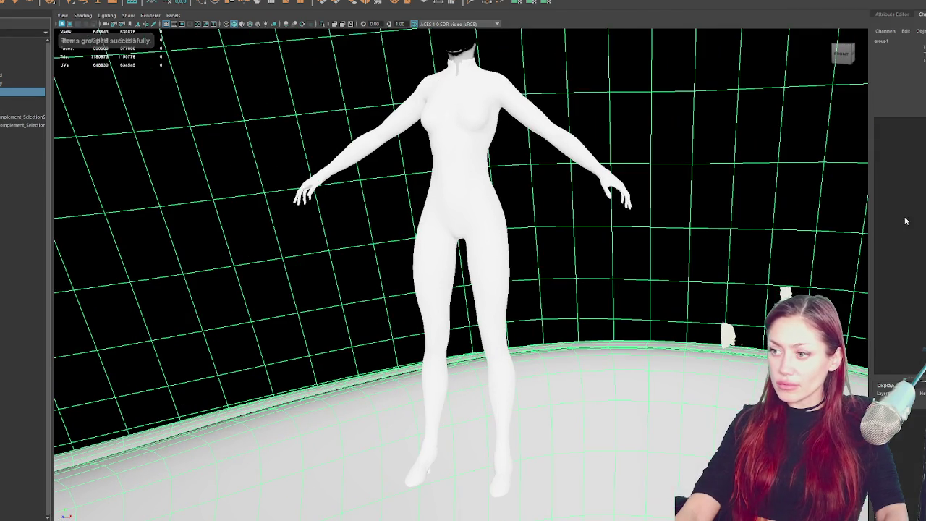
Scale the oversized group1 down and frame the helmet in view.
{"action": "key", "text": "ctrl+a"}
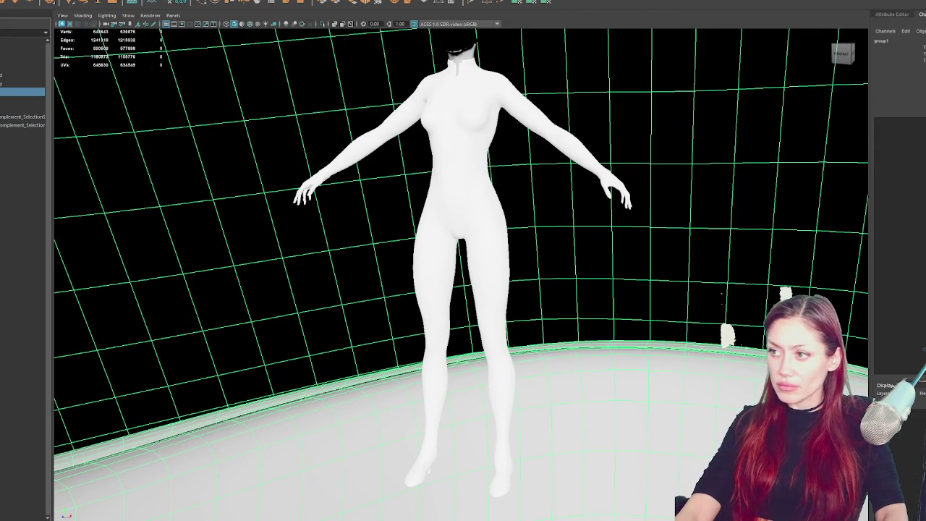
{"action": "key", "text": "ctrl+z"}
{"action": "key", "text": "ctrl+z"}
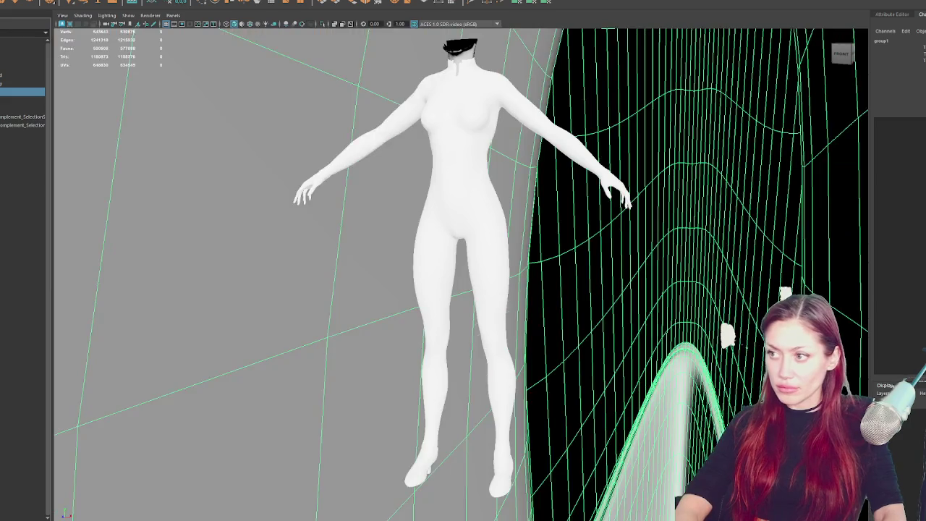
{"action": "key", "text": "ctrl+z"}
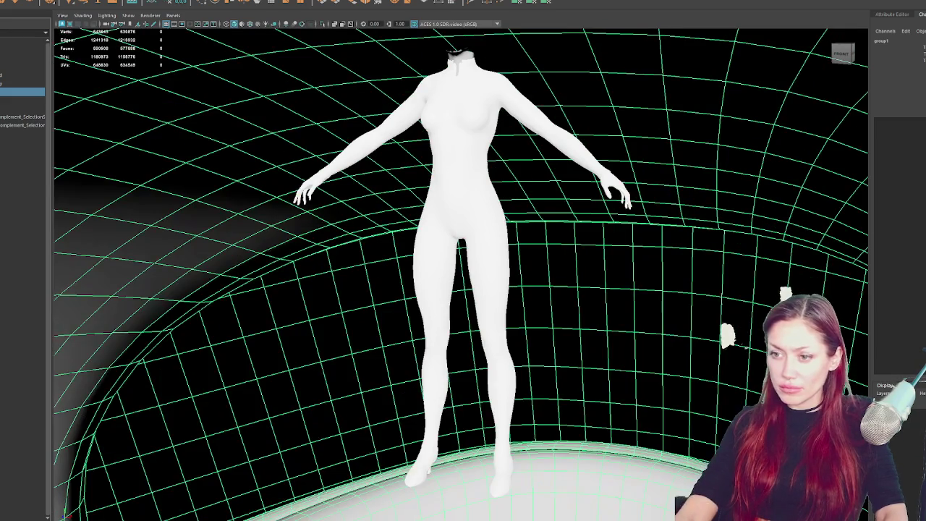
{"action": "key", "text": "ctrl+z"}
Rotate the helmet to face forward and raise it up over the head.
{"action": "key", "text": "f"}
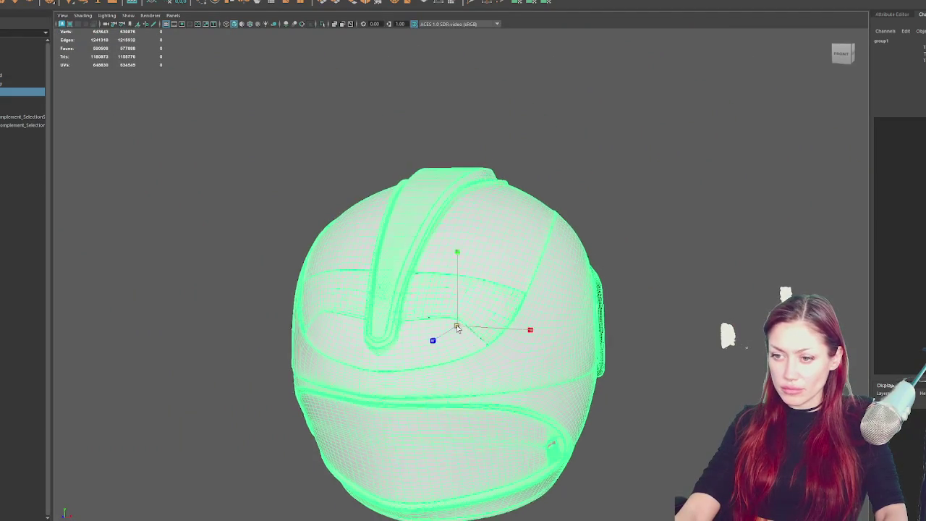
{"action": "scroll", "coordinate": [227, 350], "scroll_direction": "down", "scroll_amount": 8}
{"action": "left_click_drag", "start_coordinate": [457, 304], "coordinate": [458, 238]}
{"action": "scroll", "coordinate": [552, 265], "scroll_direction": "up", "scroll_amount": 5}
{"action": "key", "text": "e"}
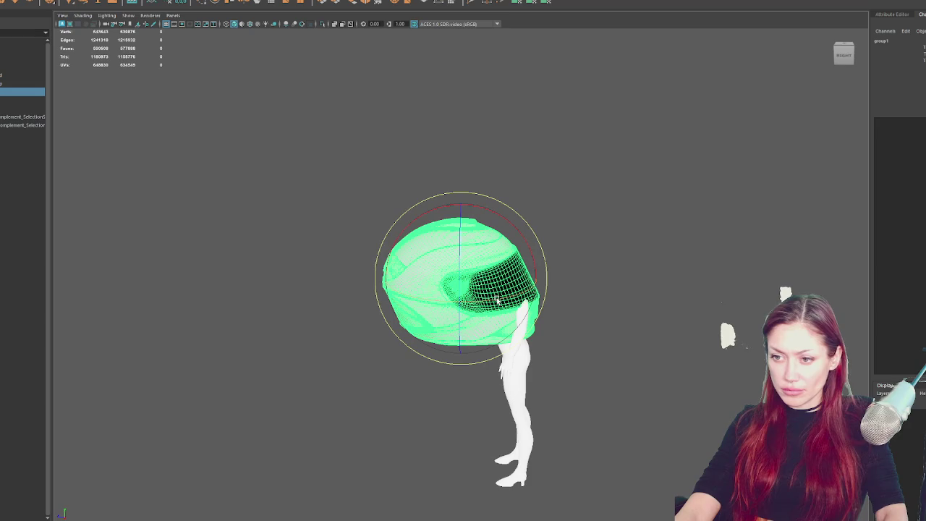
{"action": "mouse_move", "coordinate": [496, 300]}
{"action": "left_mouse_down"}
{"action": "mouse_move", "coordinate": [366, 301]}
{"action": "mouse_move", "coordinate": [469, 279]}
{"action": "mouse_move", "coordinate": [424, 292]}
{"action": "left_mouse_up"}
{"action": "key", "text": "w"}
{"action": "key", "text": "r"}
{"action": "key", "text": "w"}
{"action": "left_click_drag", "start_coordinate": [516, 244], "coordinate": [519, 217]}
{"action": "key", "text": "f"}
Tilt and shrink the helmet, nudge it onto the head, and check the fit.
{"action": "scroll", "coordinate": [556, 254], "scroll_direction": "down", "scroll_amount": 3}
{"action": "key", "text": "r"}
{"action": "mouse_move", "coordinate": [463, 289]}
{"action": "left_mouse_down"}
{"action": "mouse_move", "coordinate": [507, 286]}
{"action": "mouse_move", "coordinate": [506, 327]}
{"action": "left_mouse_up"}
{"action": "scroll", "coordinate": [484, 308], "scroll_direction": "down", "scroll_amount": 3}
{"action": "key", "text": "e"}
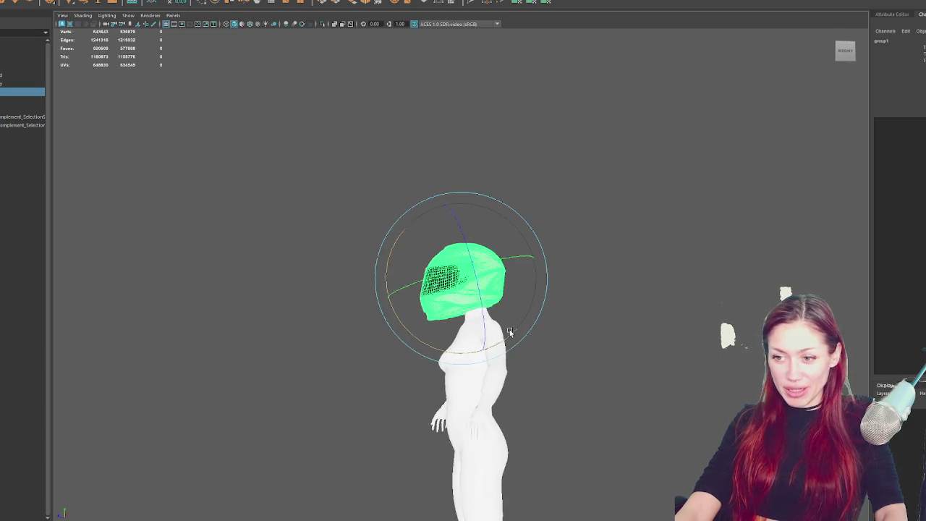
{"action": "key", "text": "r"}
{"action": "mouse_move", "coordinate": [452, 283]}
{"action": "left_mouse_down"}
{"action": "mouse_move", "coordinate": [443, 280]}
{"action": "mouse_move", "coordinate": [470, 278]}
{"action": "mouse_move", "coordinate": [443, 281]}
{"action": "mouse_move", "coordinate": [565, 324]}
{"action": "mouse_move", "coordinate": [596, 319]}
{"action": "left_mouse_up"}
{"action": "key", "text": "w"}
{"action": "key", "text": "ctrl+z"}
{"action": "key", "text": "ctrl+z"}
{"action": "key", "text": "ctrl+z"}
{"action": "key", "text": "r"}
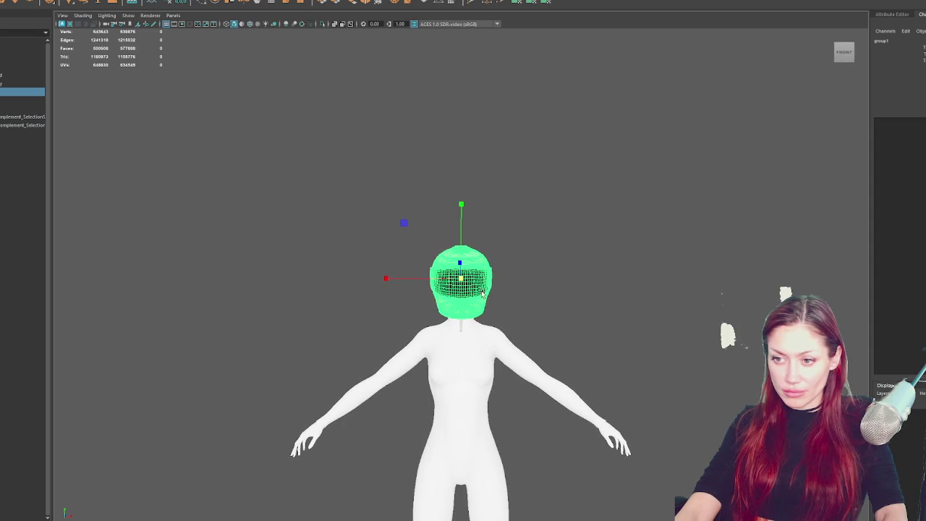
{"action": "left_click_drag", "start_coordinate": [465, 257], "coordinate": [465, 248]}
{"action": "mouse_move", "coordinate": [567, 271]}
{"action": "left_mouse_down", "text": "alt"}
{"action": "mouse_move", "coordinate": [388, 275]}
{"action": "mouse_move", "coordinate": [611, 280]}
{"action": "mouse_move", "coordinate": [406, 279]}
{"action": "mouse_move", "coordinate": [573, 277]}
{"action": "mouse_move", "coordinate": [419, 289]}
{"action": "mouse_move", "coordinate": [601, 251]}
{"action": "mouse_move", "coordinate": [474, 258]}
{"action": "mouse_move", "coordinate": [529, 257]}
{"action": "mouse_move", "coordinate": [584, 176]}
{"action": "left_mouse_up", "text": "alt"}
{"action": "left_click", "coordinate": [474, 258]}
In wireframe, select and delete the neck-base edge loop, then undo that deletion.
{"action": "scroll", "coordinate": [529, 256], "scroll_direction": "up", "scroll_amount": 3}
{"action": "key", "text": "F8"}
{"action": "key", "text": "4"}
{"action": "left_click_drag", "start_coordinate": [510, 210], "coordinate": [441, 255]}
{"action": "left_click", "coordinate": [464, 224]}
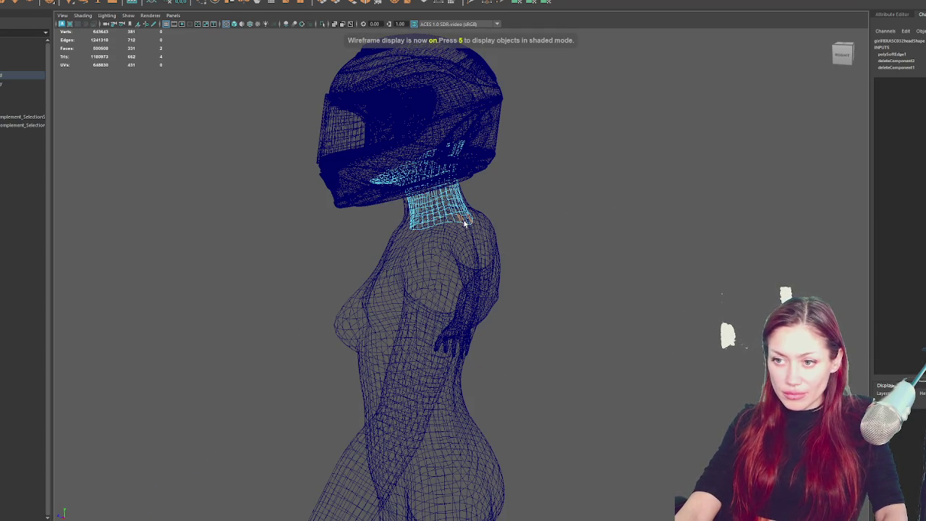
{"action": "double_click", "coordinate": [462, 222]}
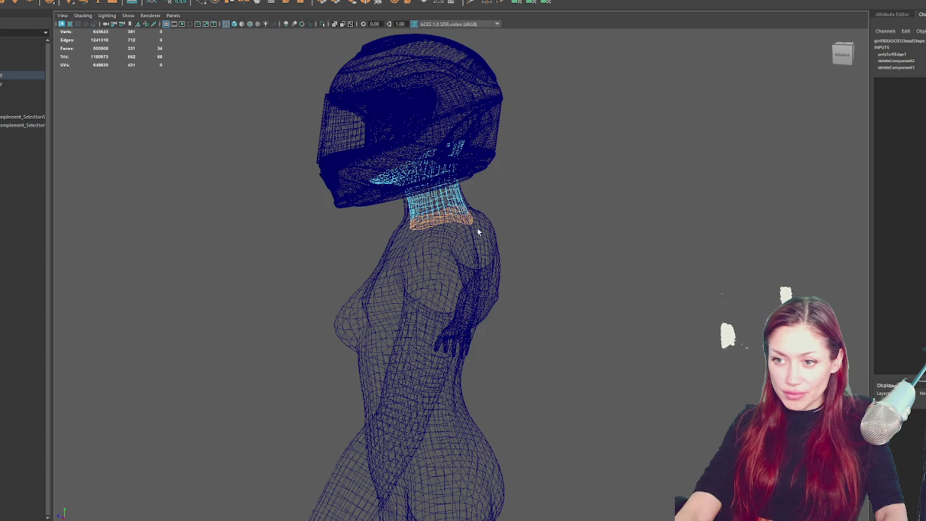
{"action": "left_click_drag", "start_coordinate": [478, 231], "coordinate": [501, 232]}
{"action": "key", "text": "Delete"}
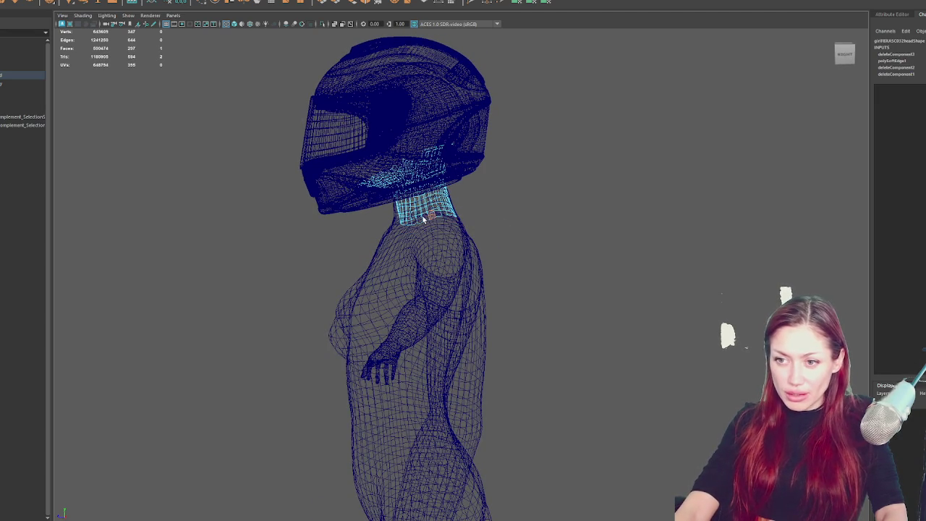
{"action": "key", "text": "6"}
{"action": "mouse_move", "coordinate": [421, 225]}
{"action": "left_mouse_down"}
{"action": "mouse_move", "coordinate": [467, 257]}
{"action": "mouse_move", "coordinate": [417, 217]}
{"action": "mouse_move", "coordinate": [529, 223]}
{"action": "mouse_move", "coordinate": [498, 230]}
{"action": "mouse_move", "coordinate": [542, 188]}
{"action": "mouse_move", "coordinate": [481, 229]}
{"action": "mouse_move", "coordinate": [474, 312]}
{"action": "left_mouse_up"}
{"action": "key", "text": "ctrl+z"}
Delete the stray dark patch geometry and return to a shaded front view.
{"action": "key", "text": "4"}
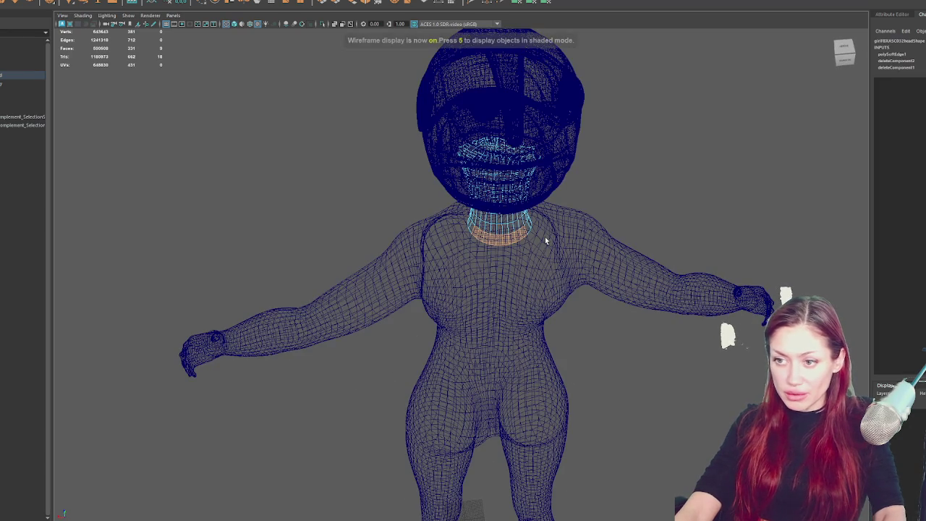
{"action": "key", "text": "Delete"}
{"action": "key", "text": "5"}
{"action": "mouse_move", "coordinate": [545, 237]}
{"action": "left_mouse_down"}
{"action": "mouse_move", "coordinate": [625, 224]}
{"action": "mouse_move", "coordinate": [668, 142]}
{"action": "mouse_move", "coordinate": [671, 167]}
{"action": "left_mouse_up"}
{"action": "left_click_drag", "start_coordinate": [543, 163], "coordinate": [581, 157]}
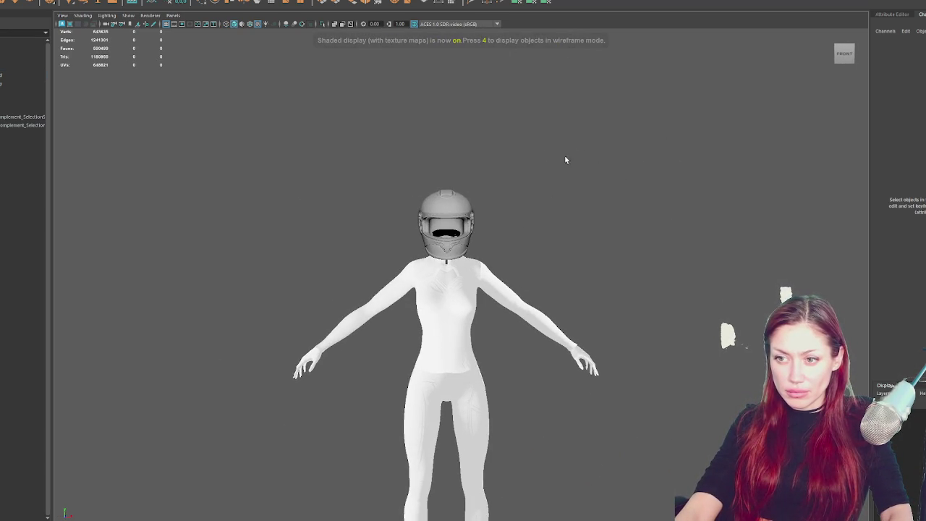
Box-select the character and helmet and combine them into one mesh.
{"action": "scroll", "coordinate": [593, 188], "scroll_direction": "down", "scroll_amount": 2}
{"action": "left_click_drag", "start_coordinate": [620, 196], "coordinate": [239, 520]}
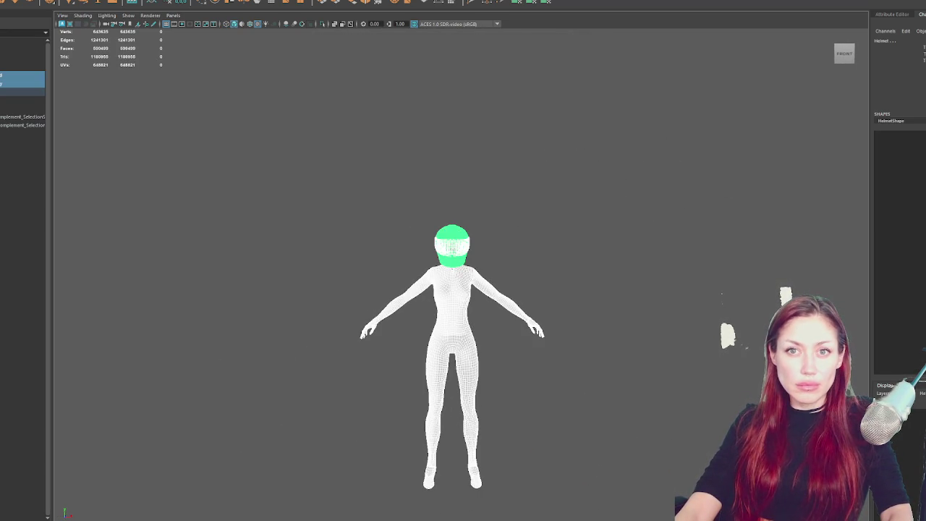
{"action": "left_click", "coordinate": [101, 0]}
{"action": "mouse_move", "coordinate": [76, 0]}
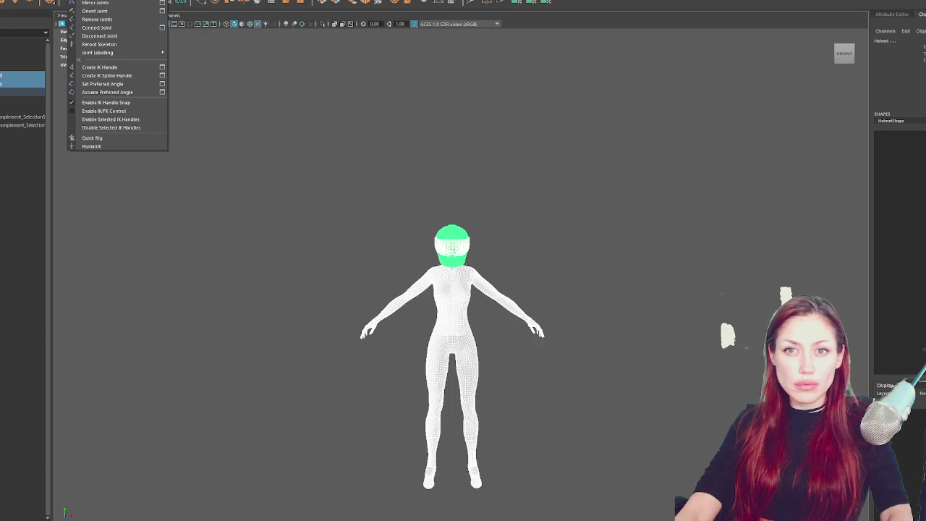
{"action": "key", "text": "Escape"}
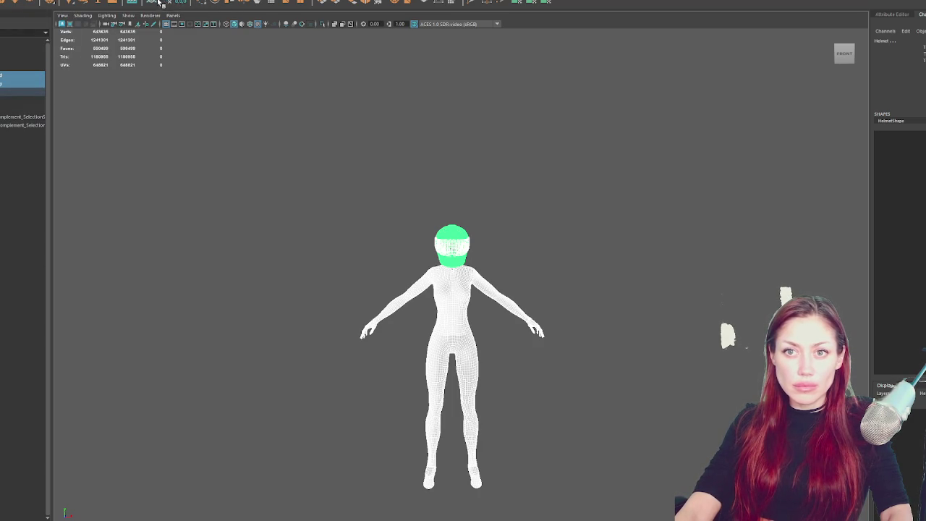
{"action": "left_click", "coordinate": [71, 0]}
{"action": "left_click", "coordinate": [83, 6]}
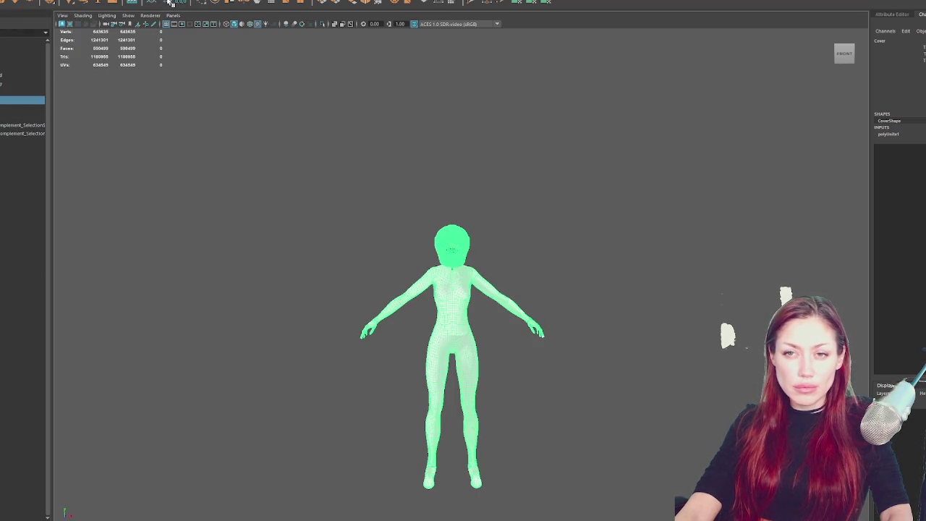
Delete the combined mesh's history, open the UV Editor to the right, and select the helmet faces.
{"action": "left_click", "coordinate": [181, 2]}
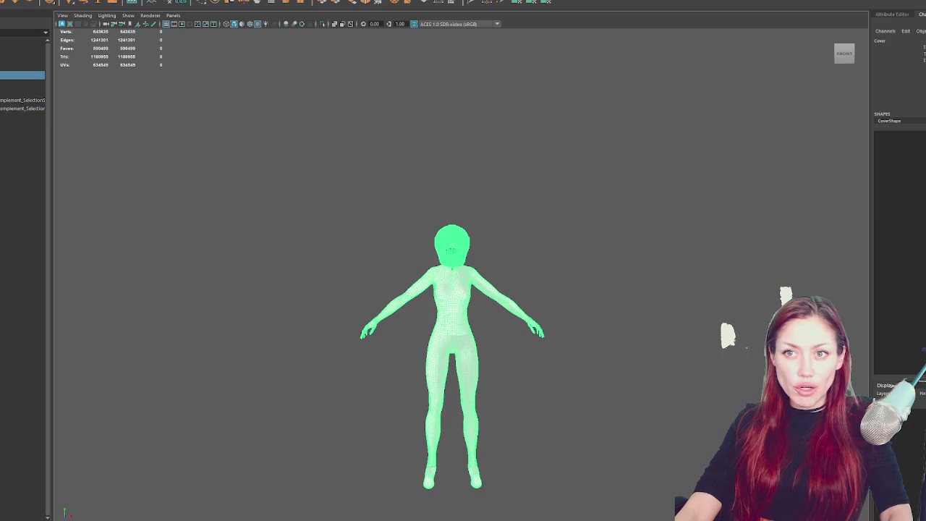
{"action": "left_click", "coordinate": [252, 1]}
{"action": "left_click", "coordinate": [272, 0]}
{"action": "left_click_drag", "start_coordinate": [438, 161], "coordinate": [786, 131]}
{"action": "scroll", "coordinate": [477, 225], "scroll_direction": "up", "scroll_amount": 5}
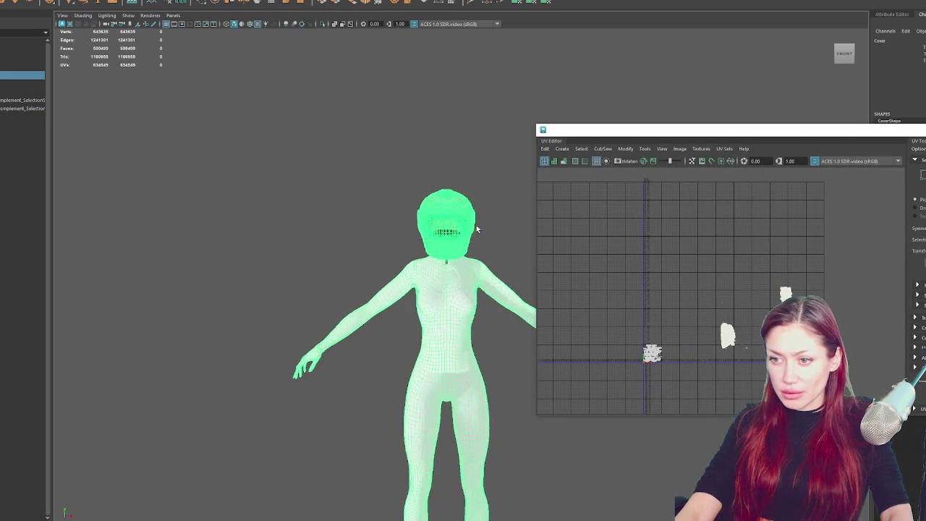
{"action": "scroll", "coordinate": [513, 237], "scroll_direction": "up", "scroll_amount": 3}
{"action": "key", "text": "ctrl+F11"}
{"action": "right_click", "coordinate": [169, 150]}
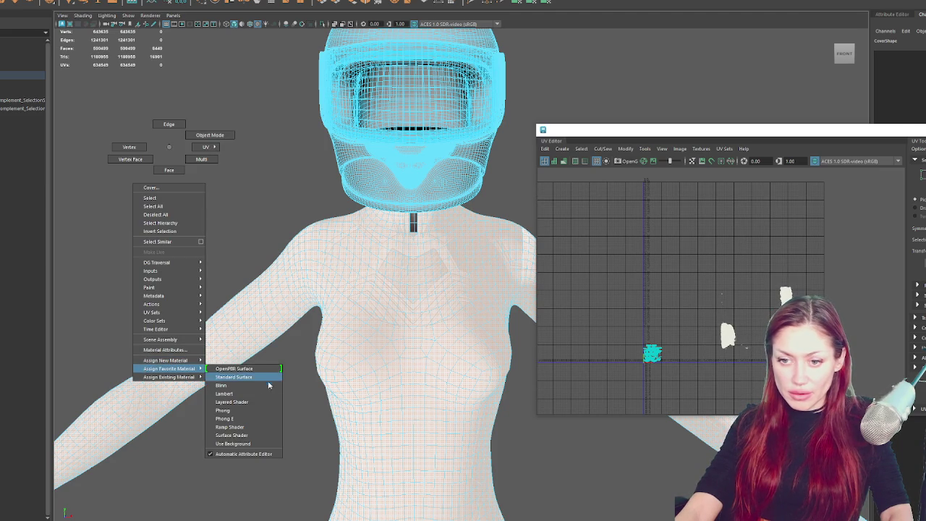
Assign Standard Surface to the helmet and an existing material to the neck pole.
{"action": "left_click", "coordinate": [233, 377]}
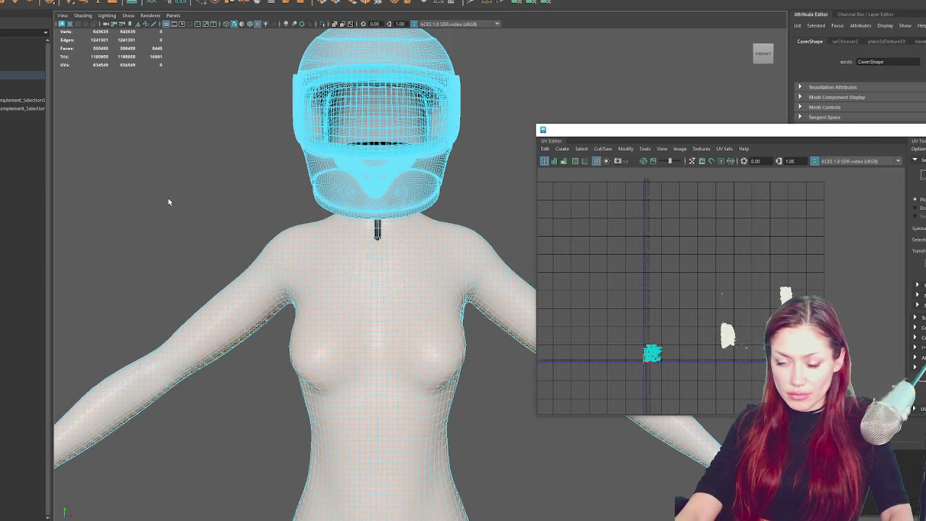
{"action": "scroll", "coordinate": [373, 220], "scroll_direction": "up", "scroll_amount": 3}
{"action": "left_click", "coordinate": [354, 199]}
{"action": "right_click", "coordinate": [491, 161]}
{"action": "mouse_move", "coordinate": [486, 390]}
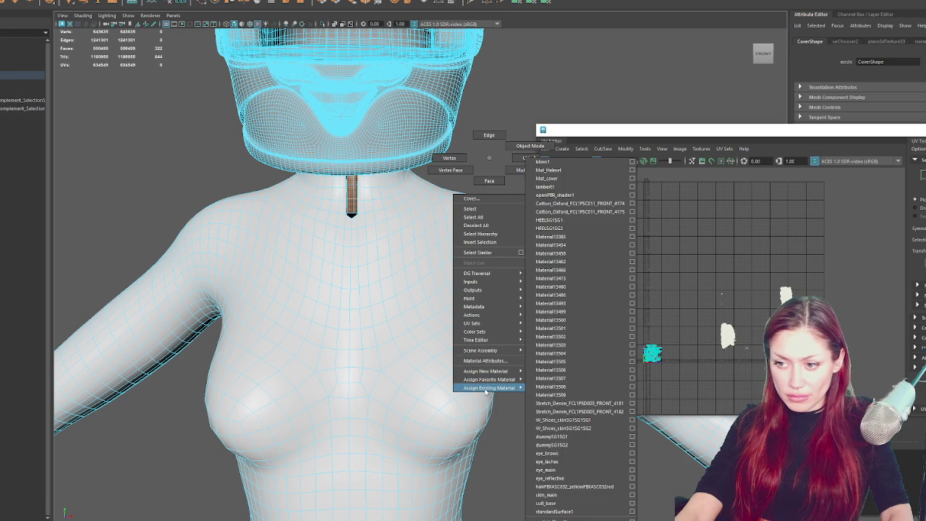
{"action": "left_click", "coordinate": [559, 394]}
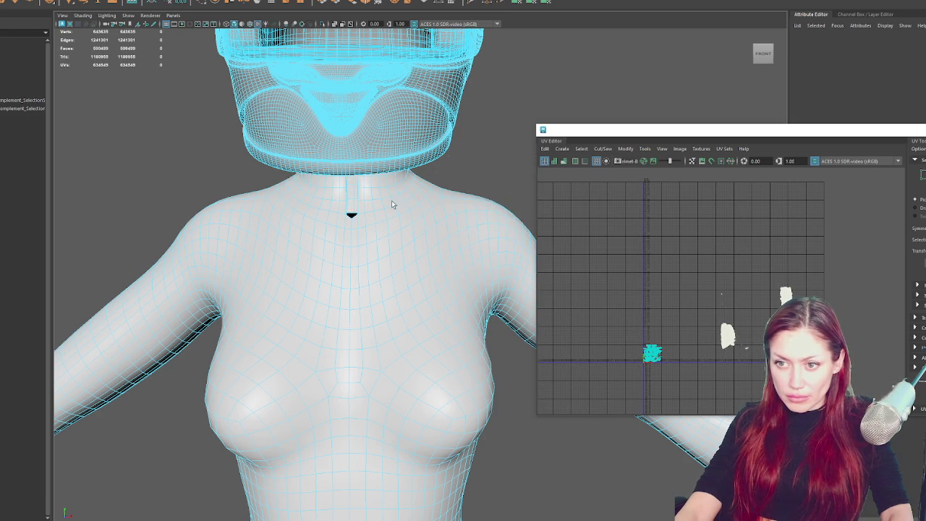
Select the combined helmet and body mesh and switch to face selection.
{"action": "key", "text": "4"}
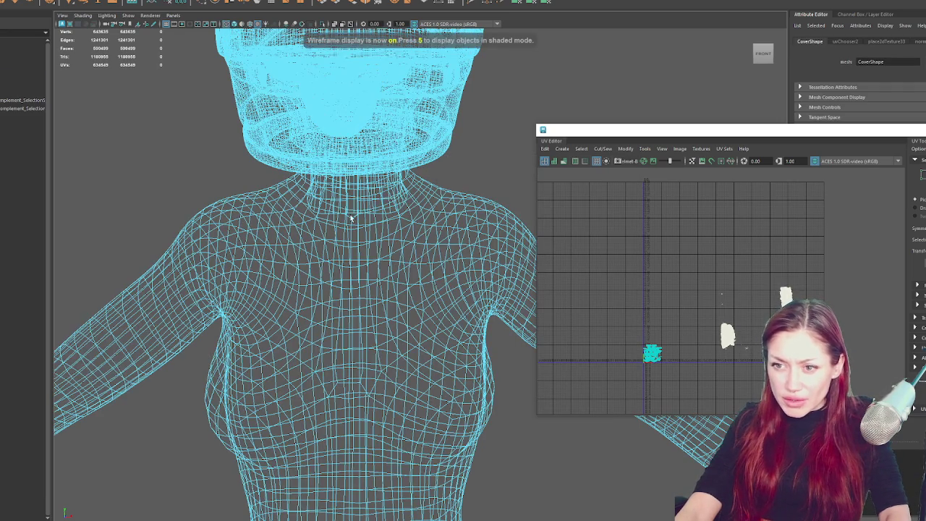
{"action": "key", "text": "6"}
{"action": "key", "text": "w"}
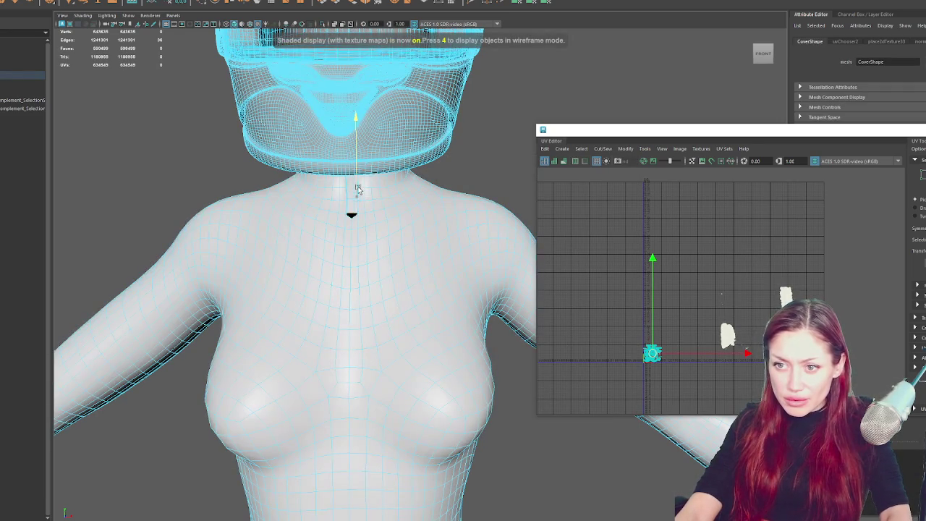
{"action": "scroll", "coordinate": [463, 151], "scroll_direction": "down", "scroll_amount": 3}
{"action": "left_click_drag", "start_coordinate": [467, 153], "coordinate": [365, 172]}
{"action": "left_click", "coordinate": [391, 180]}
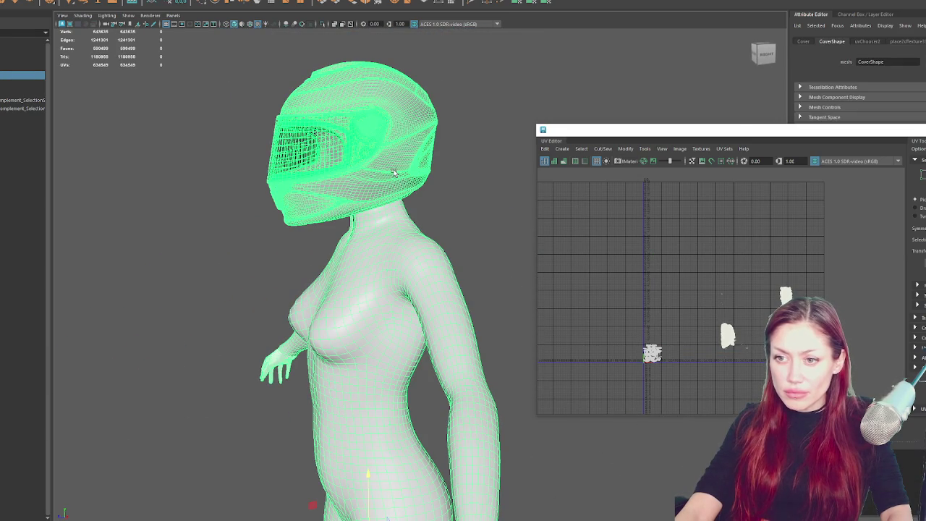
{"action": "right_click", "coordinate": [207, 115]}
{"action": "left_click", "coordinate": [207, 131]}
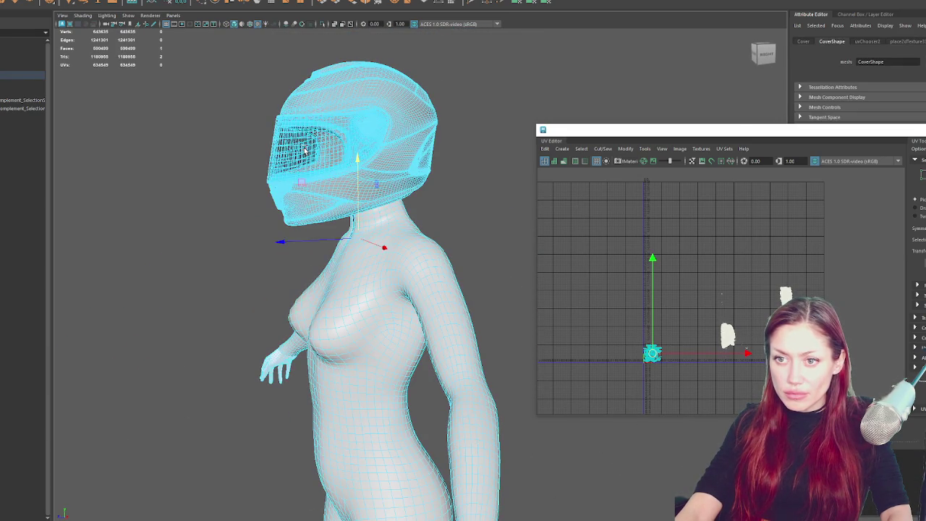
Assign a Blinn material to the visor faces, then return to object mode and deselect.
{"action": "key", "text": "4"}
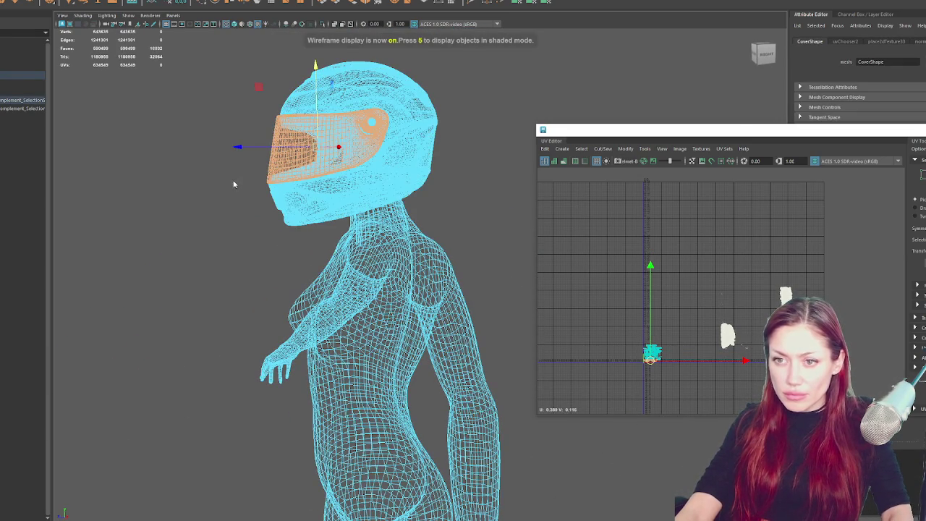
{"action": "right_click", "coordinate": [233, 181]}
{"action": "mouse_move", "coordinate": [239, 405]}
{"action": "left_click", "coordinate": [286, 420]}
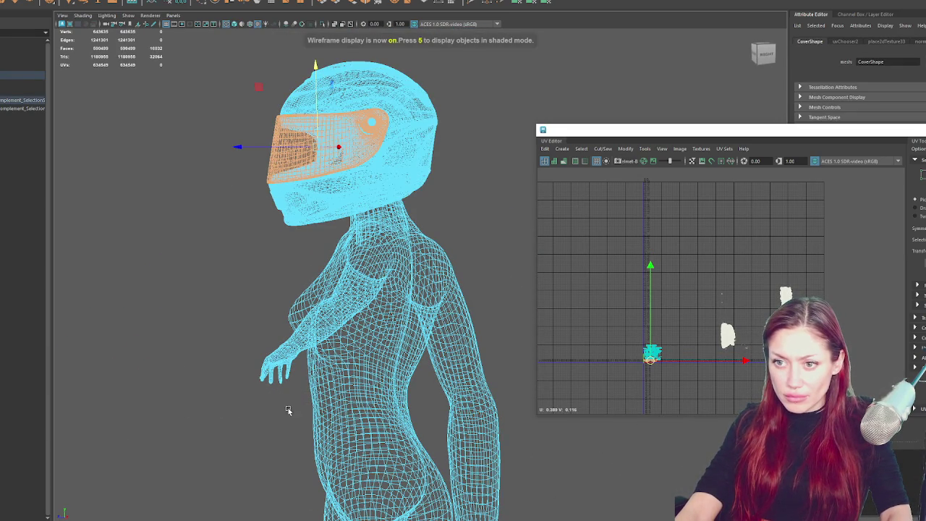
{"action": "right_click", "coordinate": [191, 175]}
{"action": "left_click", "coordinate": [214, 165]}
{"action": "left_click", "coordinate": [214, 164]}
{"action": "left_click_drag", "start_coordinate": [214, 164], "coordinate": [393, 157]}
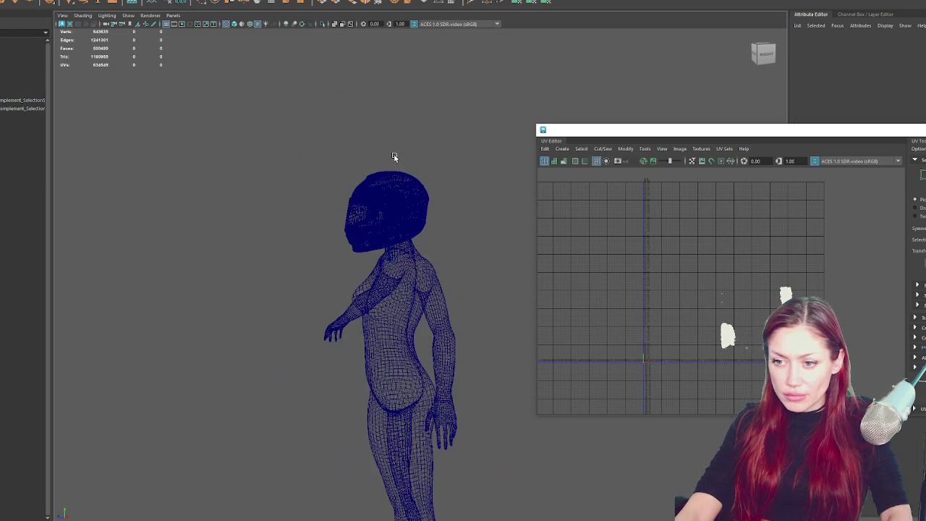
Select and frame the Cover mesh, then move it down and sideways onto the grid.
{"action": "left_click_drag", "start_coordinate": [268, 156], "coordinate": [280, 170]}
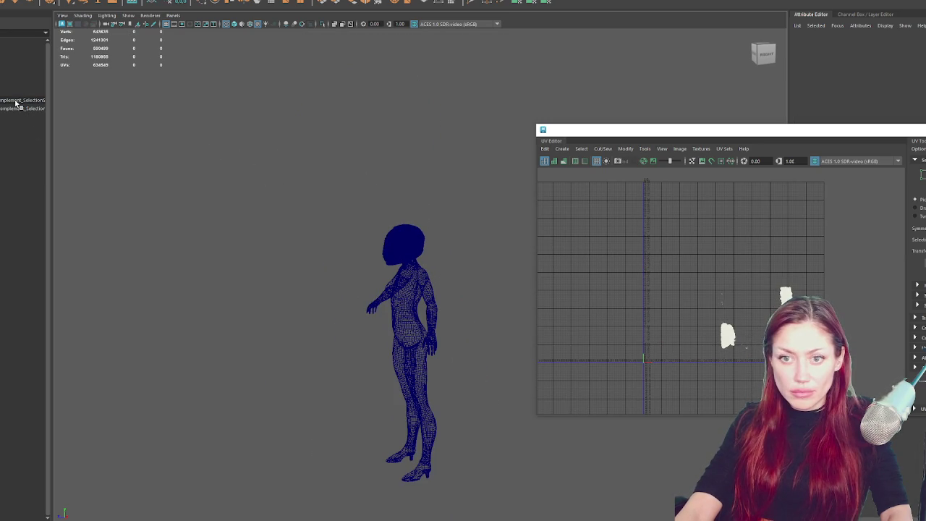
{"action": "left_click", "coordinate": [9, 75]}
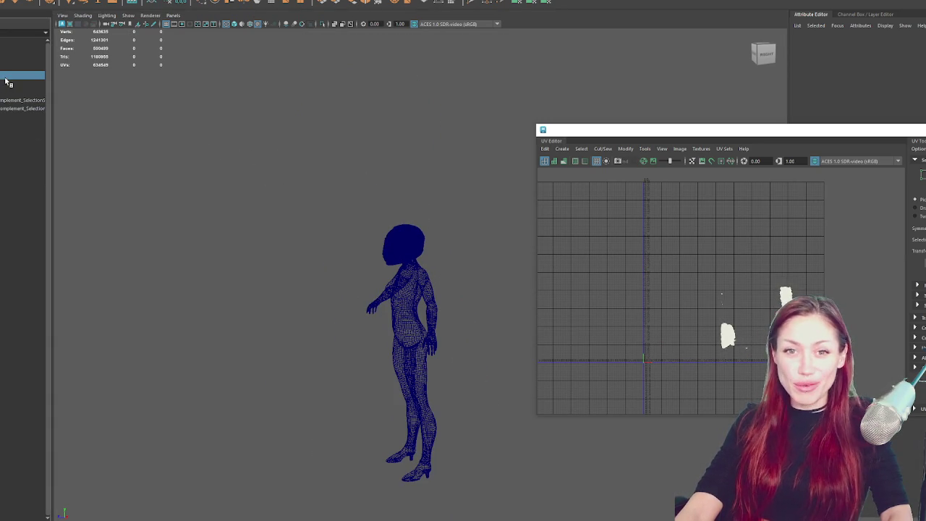
{"action": "mouse_move", "coordinate": [434, 246]}
{"action": "left_mouse_down"}
{"action": "mouse_move", "coordinate": [374, 239]}
{"action": "mouse_move", "coordinate": [341, 193]}
{"action": "mouse_move", "coordinate": [304, 186]}
{"action": "mouse_move", "coordinate": [377, 269]}
{"action": "mouse_move", "coordinate": [387, 169]}
{"action": "mouse_move", "coordinate": [379, 316]}
{"action": "mouse_move", "coordinate": [389, 381]}
{"action": "mouse_move", "coordinate": [275, 399]}
{"action": "mouse_move", "coordinate": [374, 407]}
{"action": "mouse_move", "coordinate": [352, 470]}
{"action": "left_mouse_up"}
{"action": "key", "text": "f"}
{"action": "mouse_move", "coordinate": [394, 443]}
{"action": "left_mouse_down"}
{"action": "mouse_move", "coordinate": [328, 374]}
{"action": "mouse_move", "coordinate": [280, 374]}
{"action": "mouse_move", "coordinate": [312, 372]}
{"action": "mouse_move", "coordinate": [297, 222]}
{"action": "left_mouse_up"}
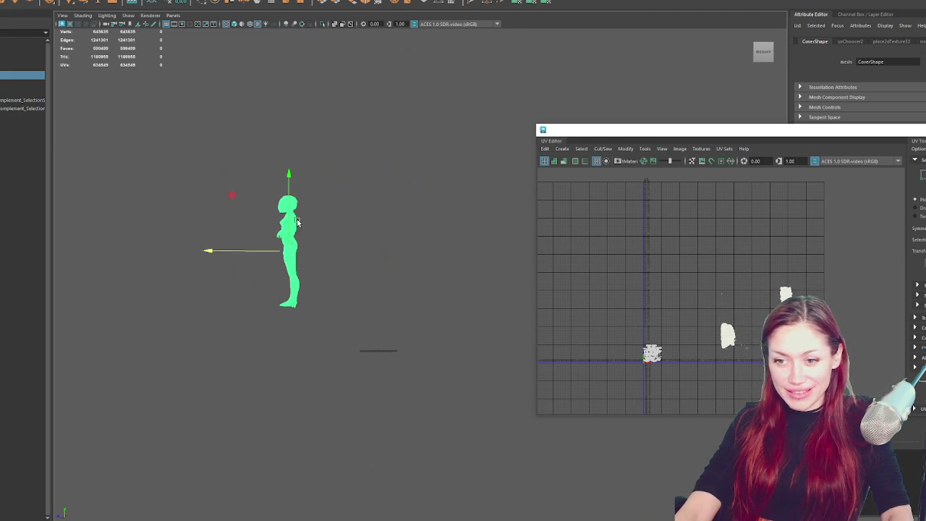
{"action": "left_click_drag", "start_coordinate": [290, 181], "coordinate": [289, 264]}
{"action": "mouse_move", "coordinate": [258, 337]}
{"action": "left_mouse_down"}
{"action": "mouse_move", "coordinate": [347, 353]}
{"action": "mouse_move", "coordinate": [421, 393]}
{"action": "mouse_move", "coordinate": [337, 289]}
{"action": "mouse_move", "coordinate": [417, 208]}
{"action": "mouse_move", "coordinate": [429, 287]}
{"action": "mouse_move", "coordinate": [420, 289]}
{"action": "mouse_move", "coordinate": [463, 311]}
{"action": "mouse_move", "coordinate": [485, 341]}
{"action": "mouse_move", "coordinate": [497, 277]}
{"action": "mouse_move", "coordinate": [465, 285]}
{"action": "mouse_move", "coordinate": [458, 278]}
{"action": "left_mouse_up"}
{"action": "key", "text": "f"}
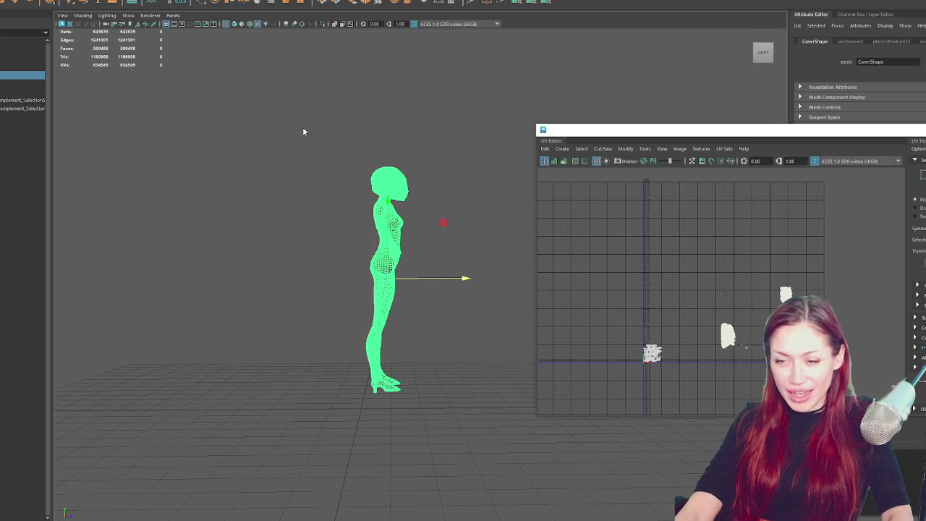
With soft selection on, select thigh vertices and push the thigh slightly sideways.
{"action": "key", "text": "F9"}
{"action": "left_click_drag", "start_coordinate": [244, 79], "coordinate": [468, 310]}
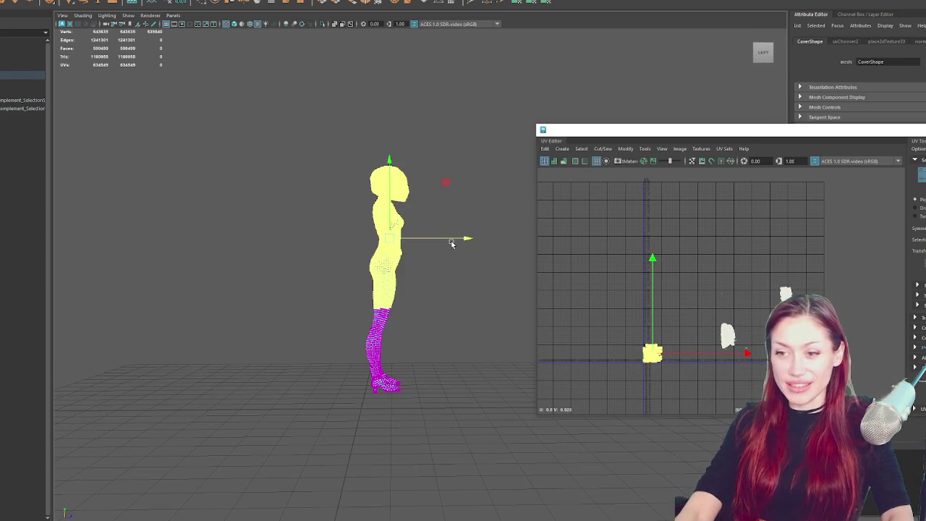
{"action": "key", "text": "b"}
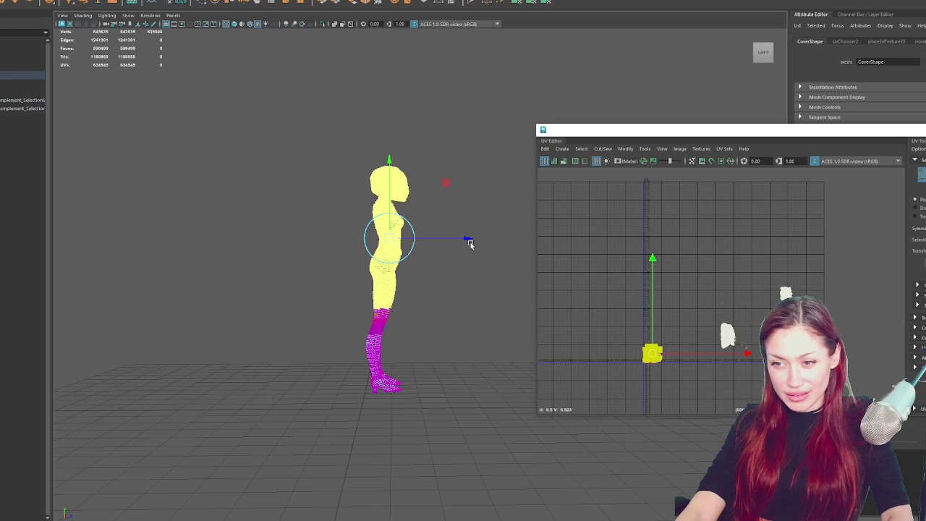
{"action": "mouse_move", "coordinate": [476, 243]}
{"action": "left_mouse_down"}
{"action": "mouse_move", "coordinate": [468, 240]}
{"action": "mouse_move", "coordinate": [491, 264]}
{"action": "left_mouse_up"}
{"action": "key", "text": "ctrl+z"}
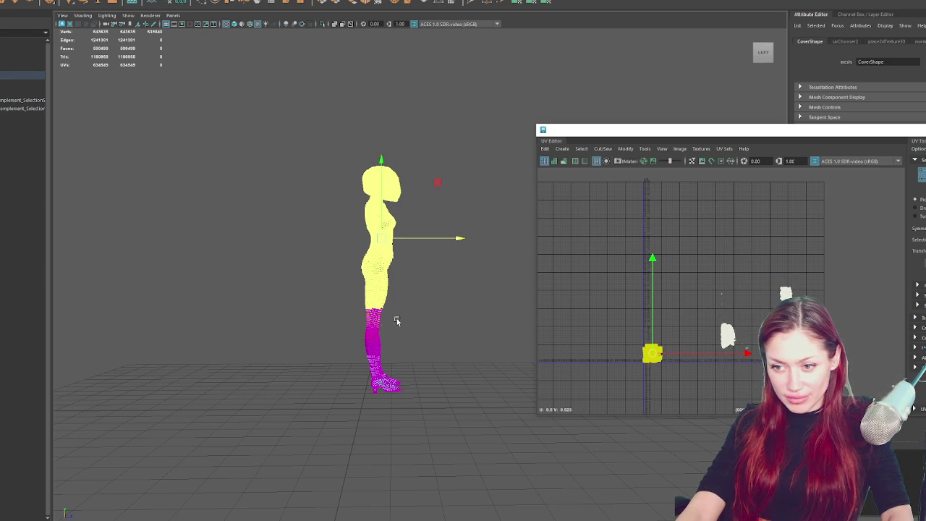
{"action": "left_click", "coordinate": [372, 327]}
{"action": "left_click_drag", "start_coordinate": [395, 327], "coordinate": [409, 307]}
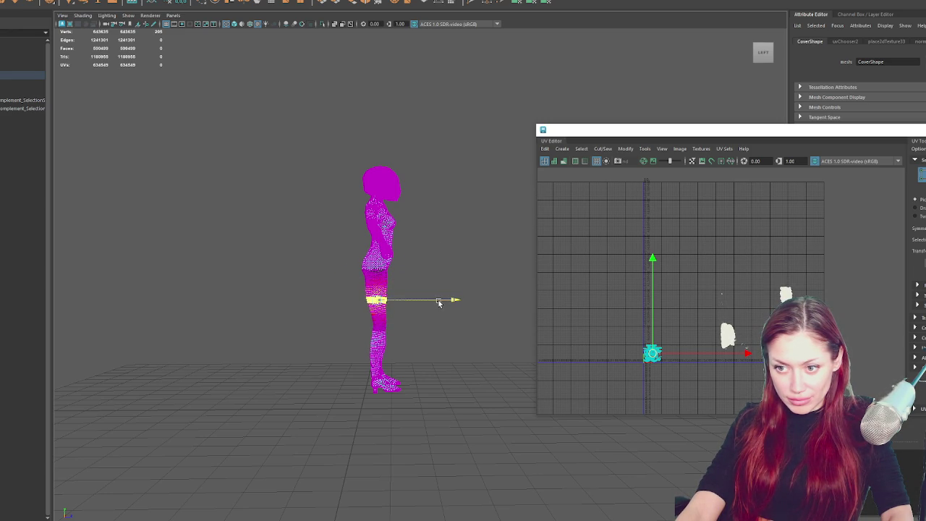
{"action": "left_click", "coordinate": [459, 367]}
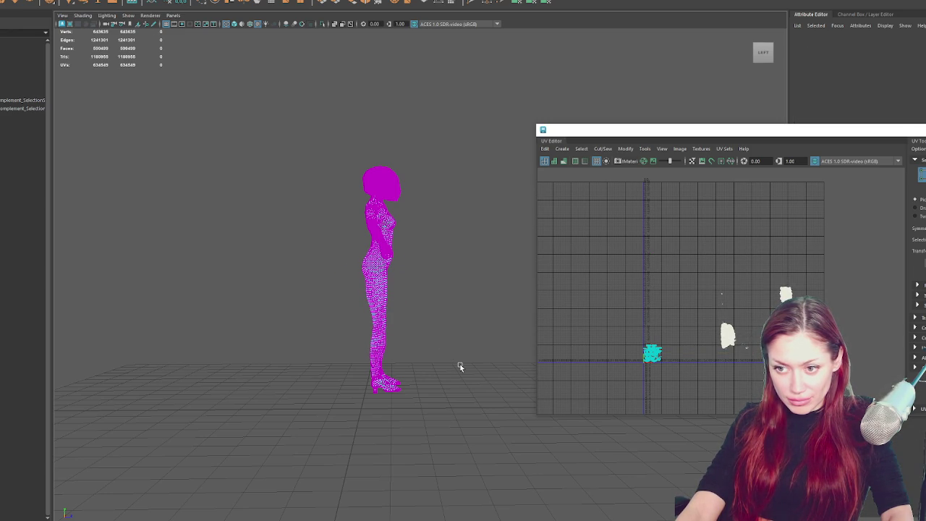
{"action": "key", "text": "ctrl+z"}
{"action": "left_click", "coordinate": [468, 365]}
Select the boot area and nudge it slightly left, then try the thigh band instead.
{"action": "mouse_move", "coordinate": [467, 366]}
{"action": "left_mouse_down"}
{"action": "mouse_move", "coordinate": [473, 335]}
{"action": "mouse_move", "coordinate": [265, 333]}
{"action": "mouse_move", "coordinate": [279, 327]}
{"action": "mouse_move", "coordinate": [425, 369]}
{"action": "mouse_move", "coordinate": [331, 364]}
{"action": "left_mouse_up"}
{"action": "left_click_drag", "start_coordinate": [295, 399], "coordinate": [434, 329]}
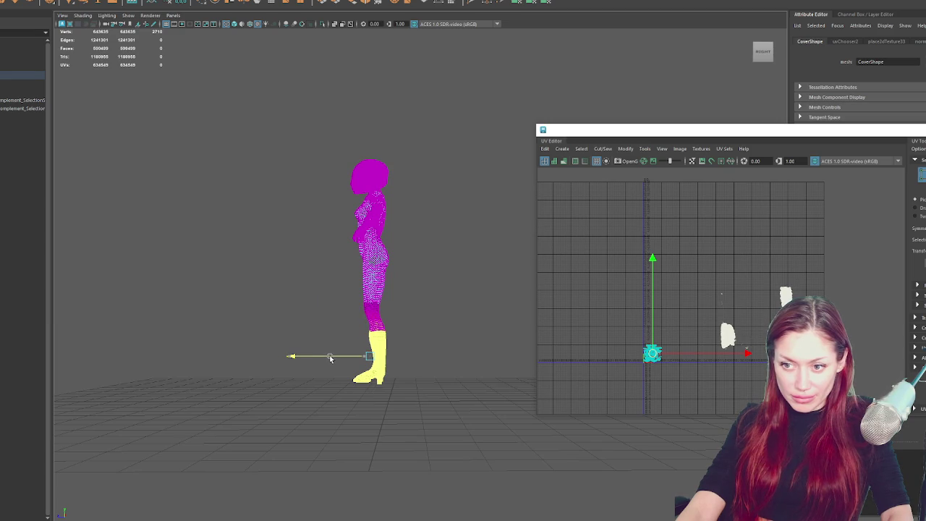
{"action": "left_click_drag", "start_coordinate": [330, 358], "coordinate": [328, 358]}
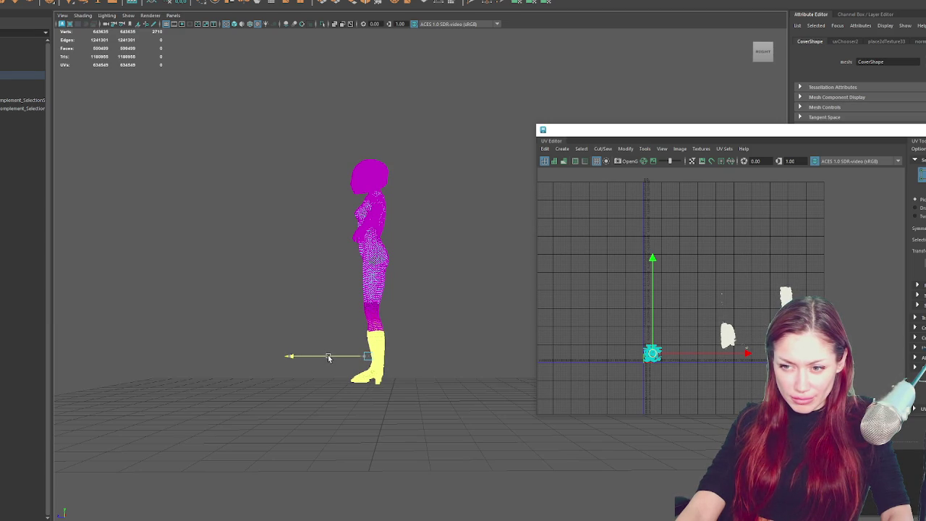
{"action": "left_click", "coordinate": [318, 316]}
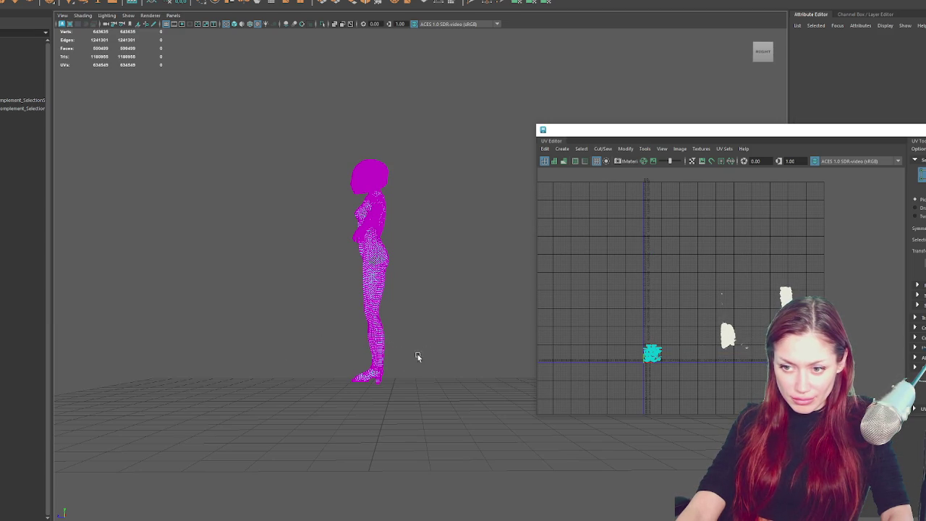
{"action": "key", "text": "ctrl+z"}
{"action": "scroll", "coordinate": [418, 356], "scroll_direction": "up", "scroll_amount": 3}
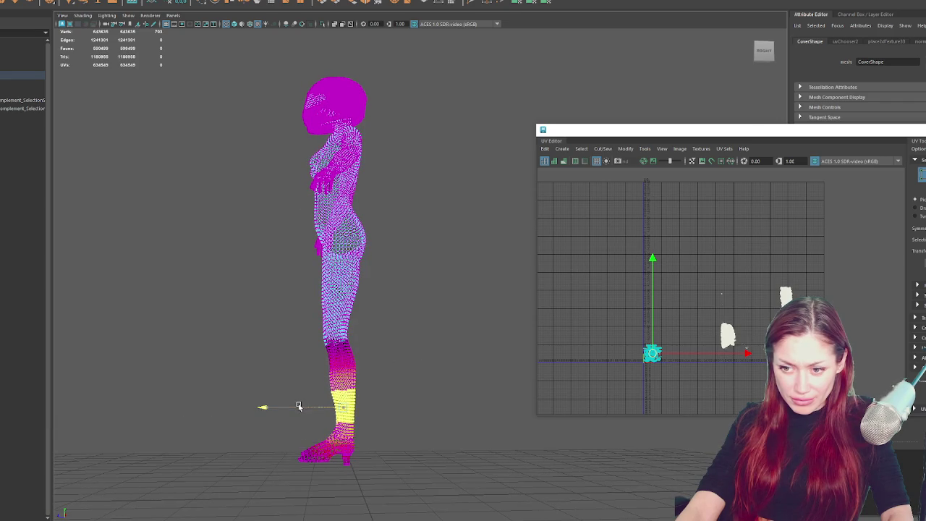
{"action": "left_click_drag", "start_coordinate": [299, 403], "coordinate": [357, 384]}
{"action": "left_click_drag", "start_coordinate": [343, 315], "coordinate": [370, 340]}
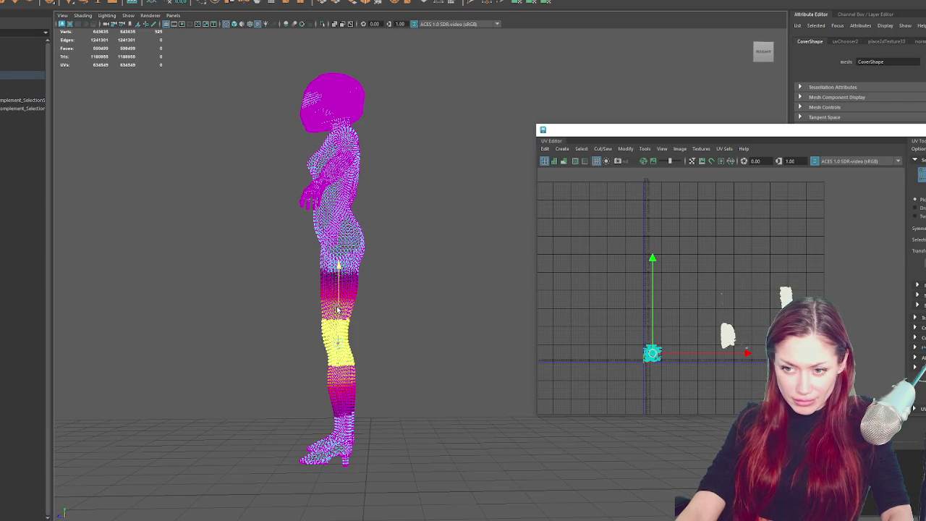
{"action": "left_click", "coordinate": [385, 413]}
{"action": "mouse_move", "coordinate": [385, 413]}
{"action": "left_mouse_down"}
{"action": "mouse_move", "coordinate": [449, 408]}
{"action": "mouse_move", "coordinate": [292, 412]}
{"action": "mouse_move", "coordinate": [490, 422]}
{"action": "mouse_move", "coordinate": [421, 331]}
{"action": "left_mouse_up"}
Switch to shaded display, deselect the character, and reframe the view.
{"action": "key", "text": "5"}
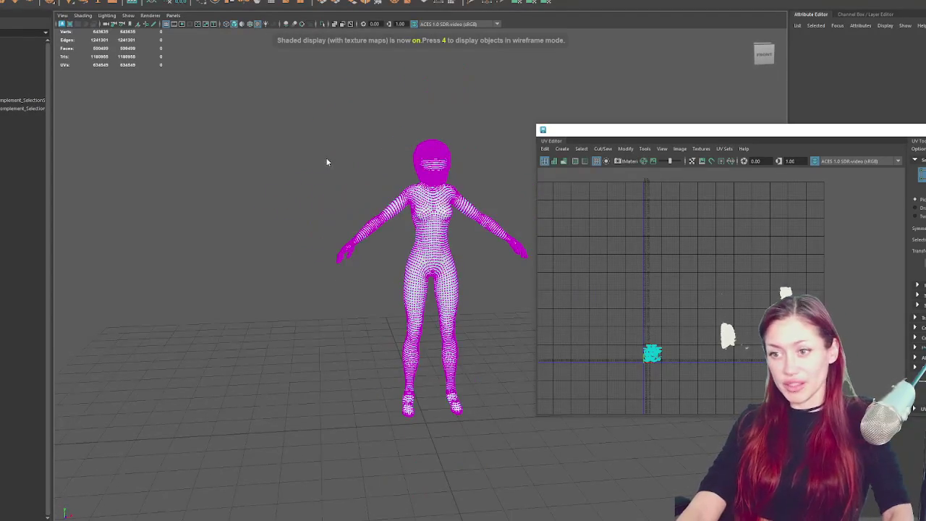
{"action": "left_click", "coordinate": [378, 136]}
{"action": "scroll", "coordinate": [379, 137], "scroll_direction": "down", "scroll_amount": 3}
{"action": "left_click_drag", "start_coordinate": [379, 137], "coordinate": [323, 169]}
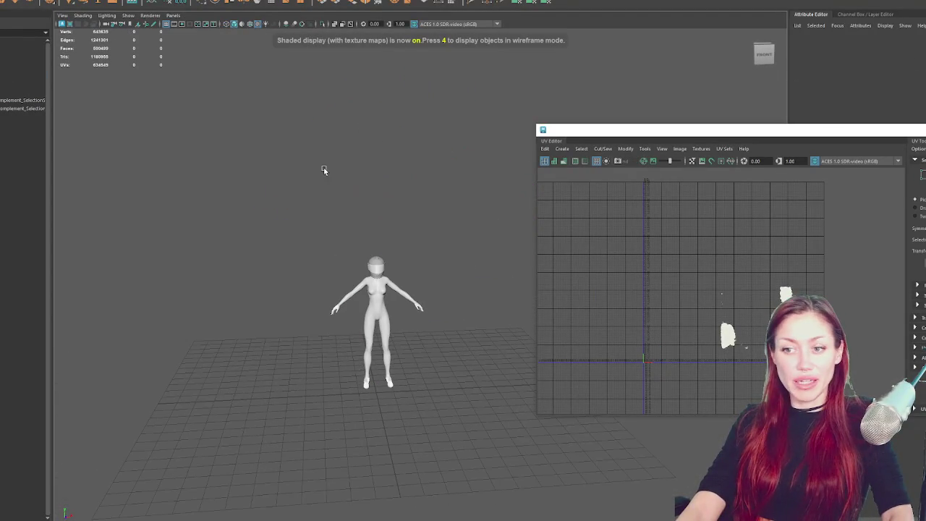
{"action": "left_click", "coordinate": [22, 75]}
{"action": "left_click_drag", "start_coordinate": [391, 224], "coordinate": [411, 204]}
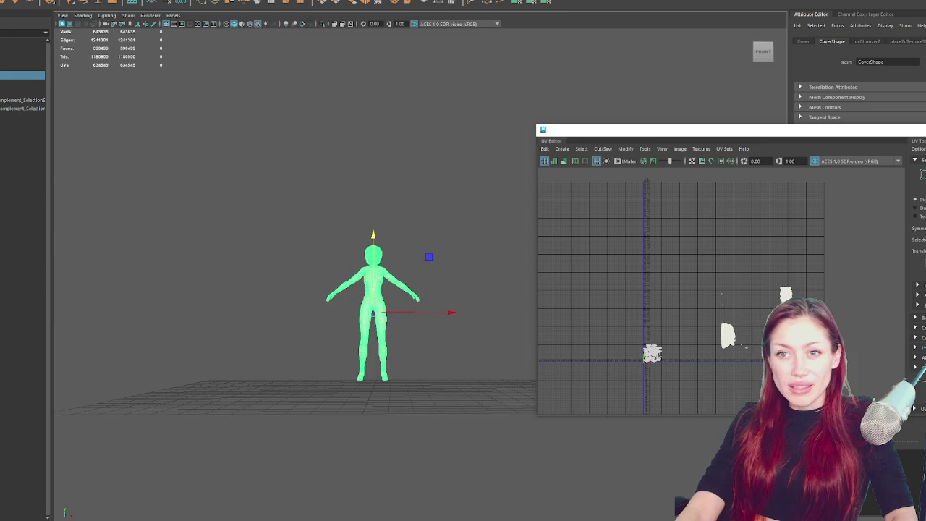
{"action": "scroll", "coordinate": [358, 170], "scroll_direction": "up", "scroll_amount": 3}
{"action": "mouse_move", "coordinate": [333, 215]}
{"action": "left_mouse_down"}
{"action": "mouse_move", "coordinate": [278, 264]}
{"action": "mouse_move", "coordinate": [432, 236]}
{"action": "left_mouse_up"}
{"action": "left_click_drag", "start_coordinate": [373, 327], "coordinate": [370, 327]}
{"action": "mouse_move", "coordinate": [362, 258]}
{"action": "left_mouse_down"}
{"action": "mouse_move", "coordinate": [362, 244]}
{"action": "mouse_move", "coordinate": [362, 340]}
{"action": "left_mouse_up"}
{"action": "key", "text": "ctrl+z"}
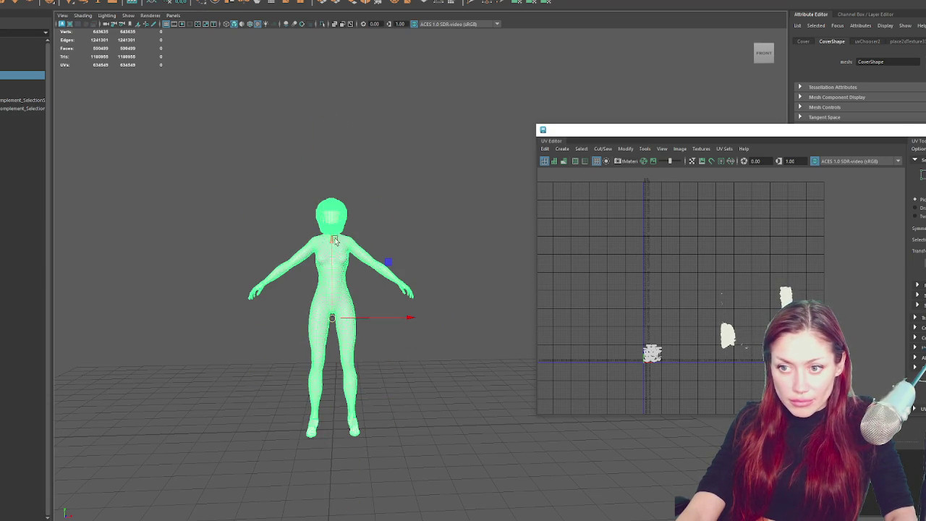
{"action": "left_click", "coordinate": [335, 241]}
{"action": "left_click_drag", "start_coordinate": [443, 182], "coordinate": [442, 176]}
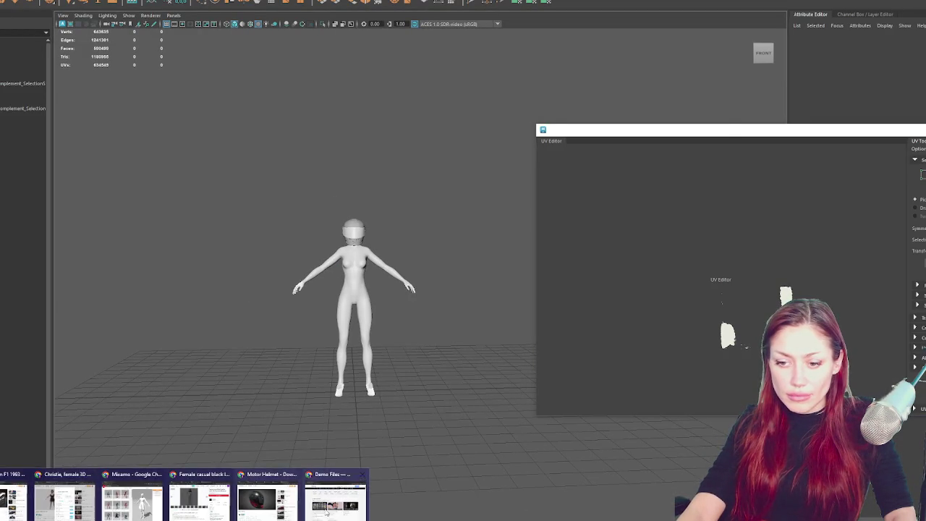
{"action": "scroll", "coordinate": [393, 262], "scroll_direction": "down", "scroll_amount": 3}
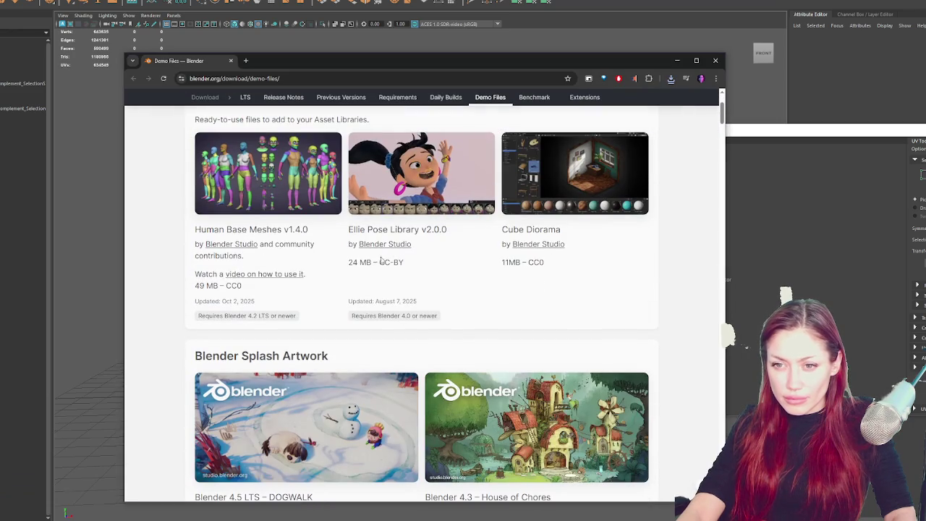
{"action": "scroll", "coordinate": [275, 280], "scroll_direction": "up", "scroll_amount": 2}
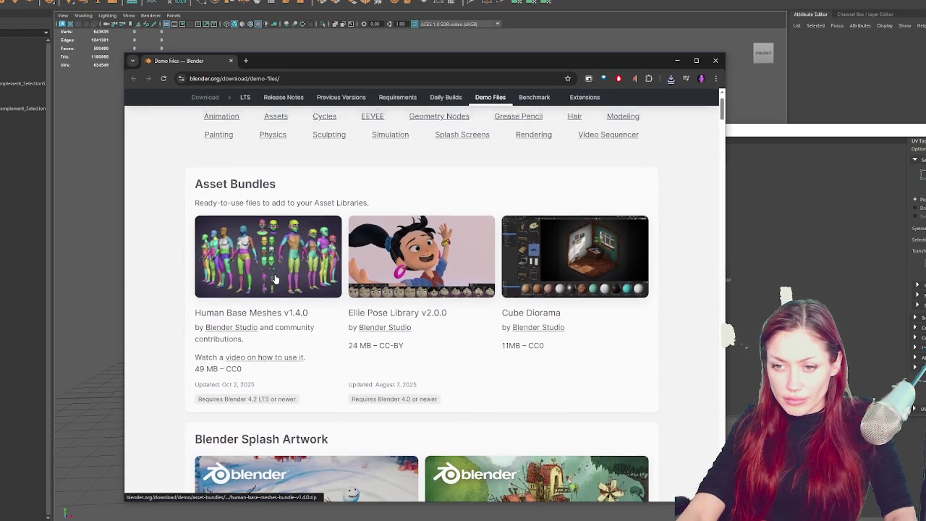
{"action": "scroll", "coordinate": [275, 279], "scroll_direction": "down", "scroll_amount": 4}
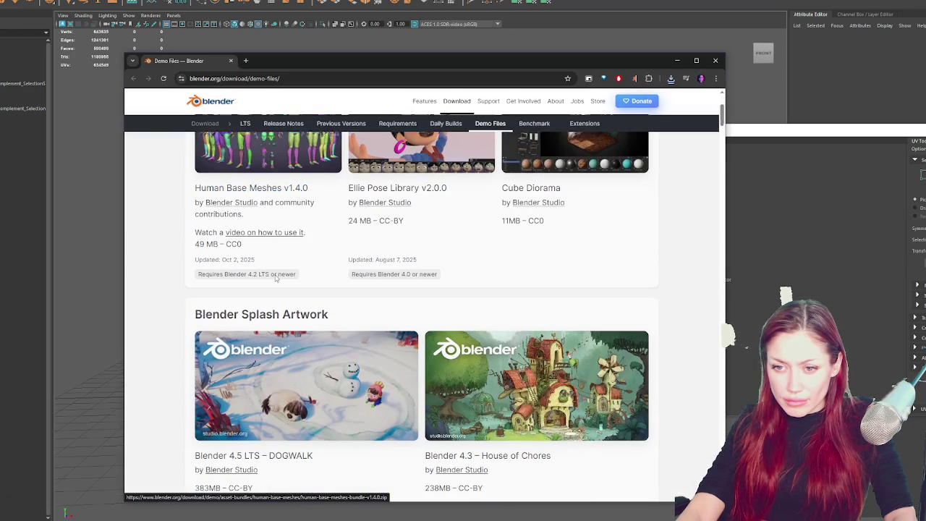
{"action": "scroll", "coordinate": [275, 280], "scroll_direction": "down", "scroll_amount": 5}
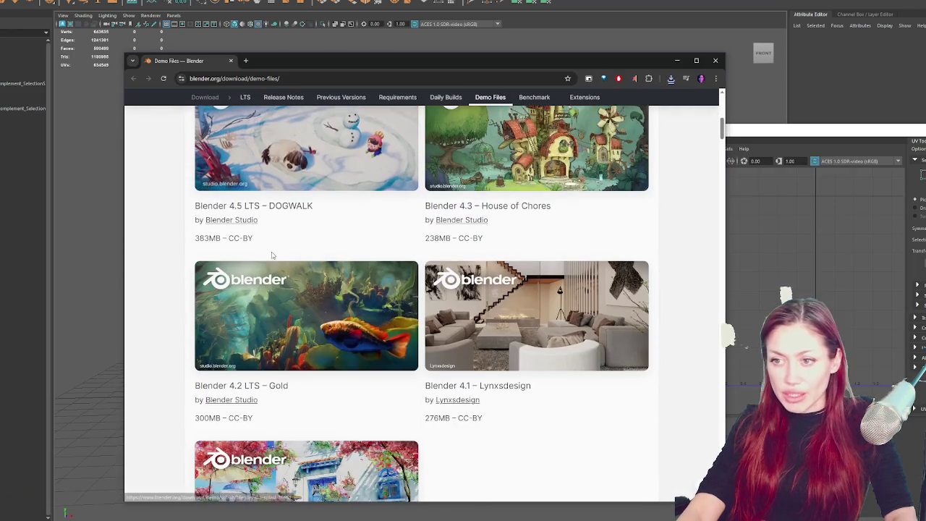
{"action": "scroll", "coordinate": [260, 253], "scroll_direction": "up", "scroll_amount": 8}
{"action": "left_click", "coordinate": [715, 60]}
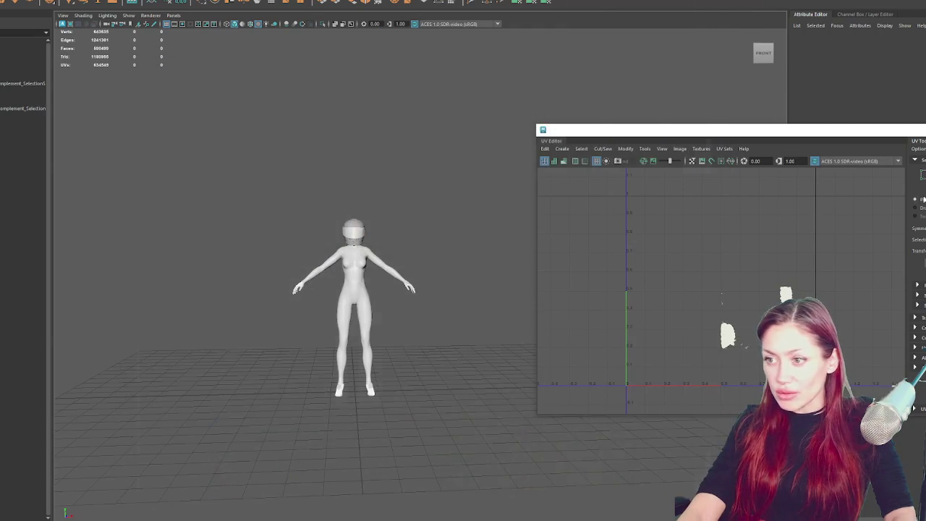
Orbit to a three-quarter view, then select the saved selection set and the body mesh.
{"action": "scroll", "coordinate": [276, 222], "scroll_direction": "up", "scroll_amount": 3}
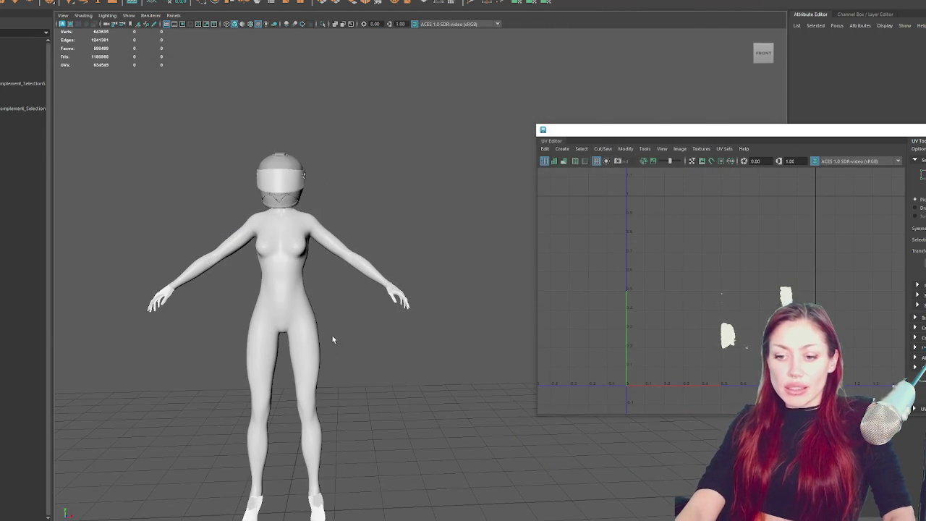
{"action": "mouse_move", "coordinate": [372, 325]}
{"action": "left_mouse_down"}
{"action": "mouse_move", "coordinate": [349, 327]}
{"action": "mouse_move", "coordinate": [413, 327]}
{"action": "left_mouse_up"}
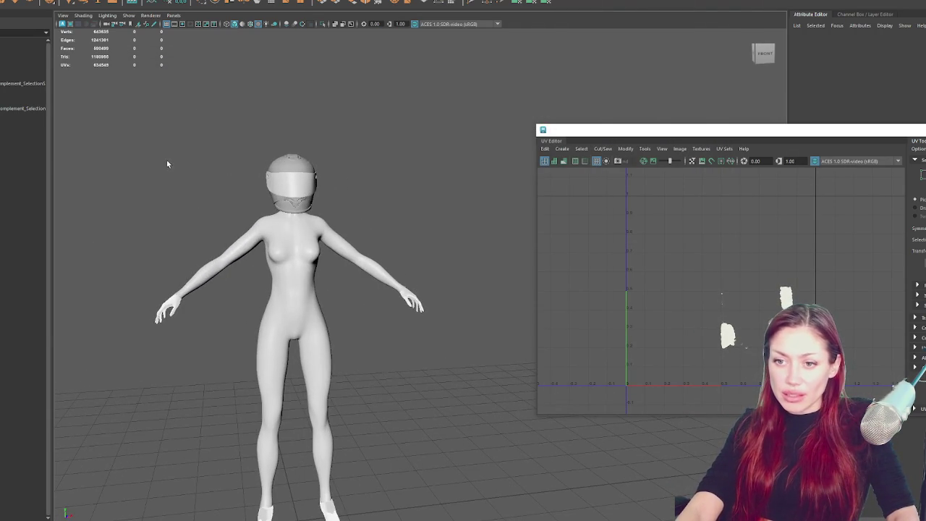
{"action": "scroll", "coordinate": [407, 217], "scroll_direction": "down", "scroll_amount": 3}
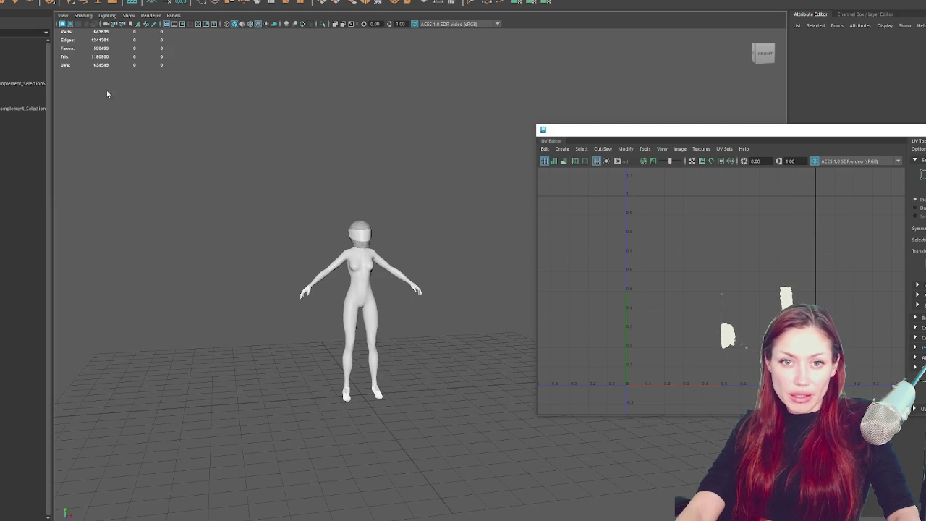
{"action": "left_click", "coordinate": [22, 84]}
{"action": "left_click", "coordinate": [29, 98]}
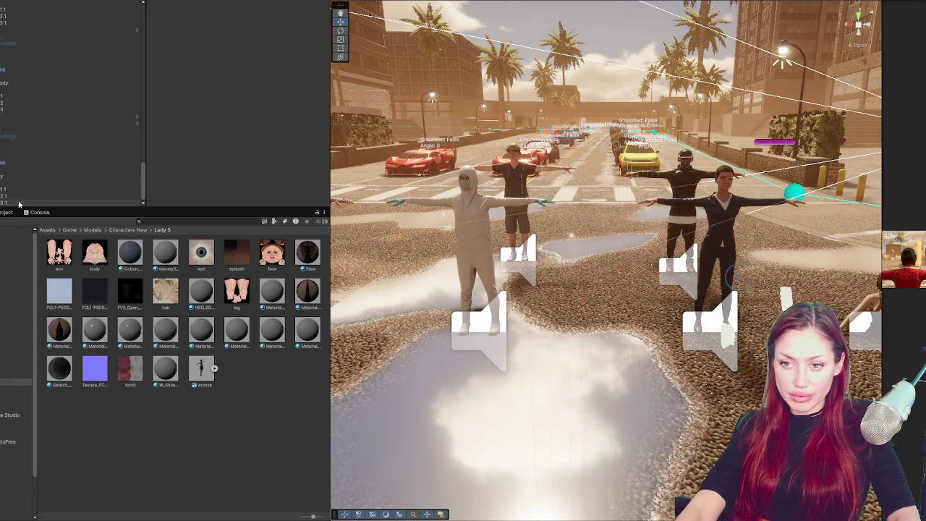
Select all assets in the Lady 3 folder and confirm deleting them.
{"action": "left_click", "coordinate": [9, 389]}
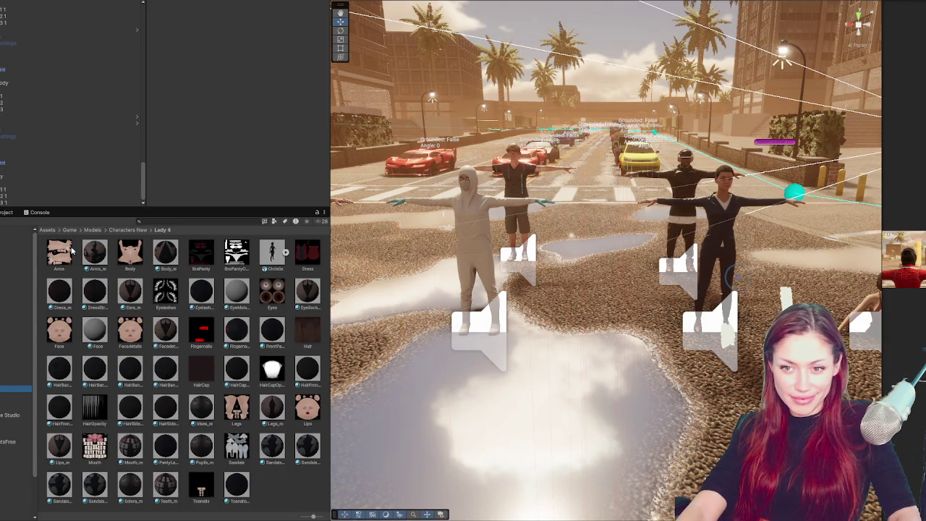
{"action": "left_click", "coordinate": [9, 380]}
{"action": "left_click", "coordinate": [59, 252]}
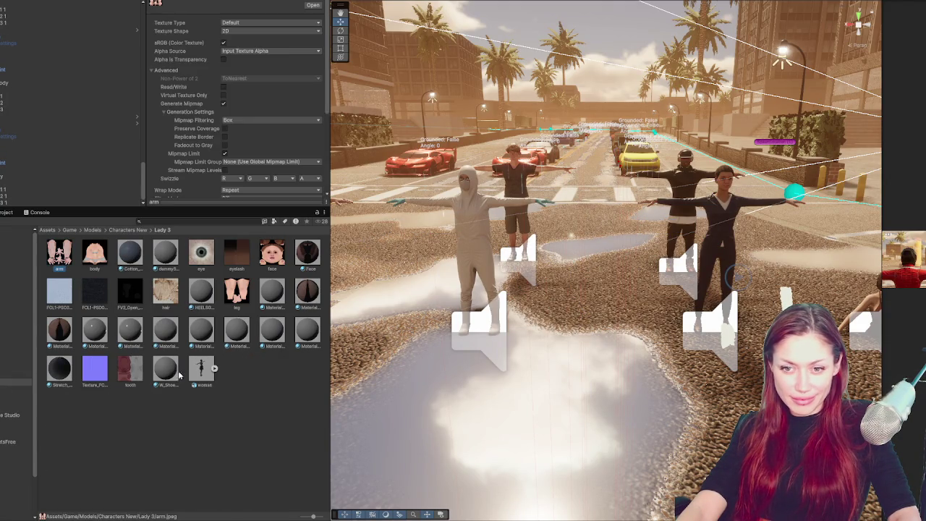
{"action": "left_click", "coordinate": [206, 367], "text": "shift"}
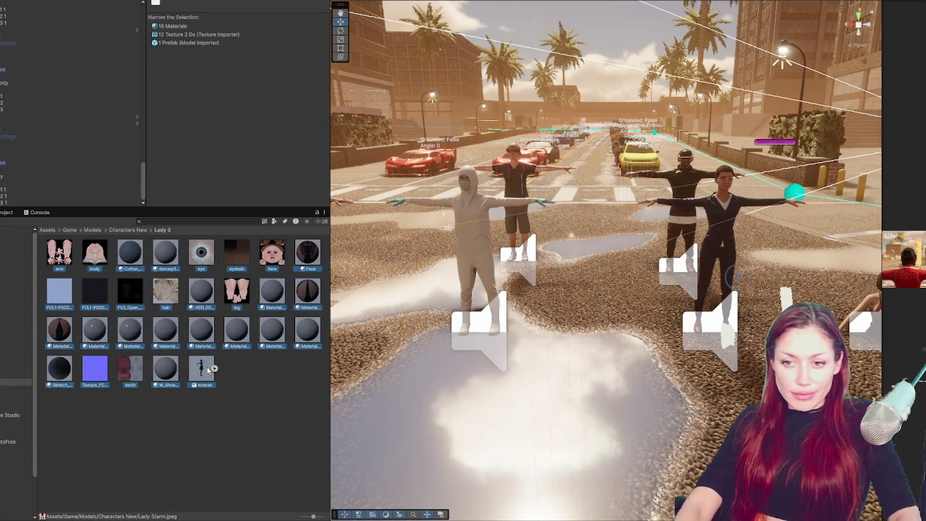
{"action": "key", "text": "Delete"}
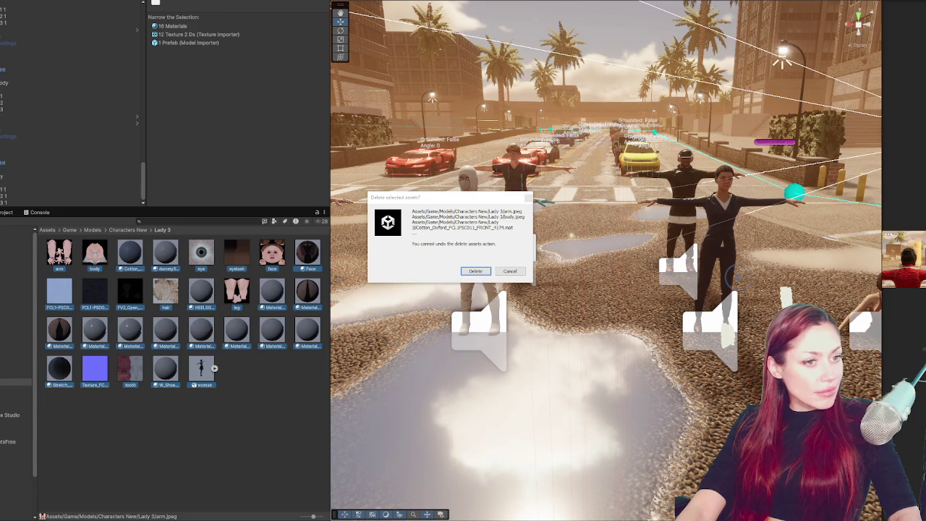
{"action": "left_click", "coordinate": [475, 270]}
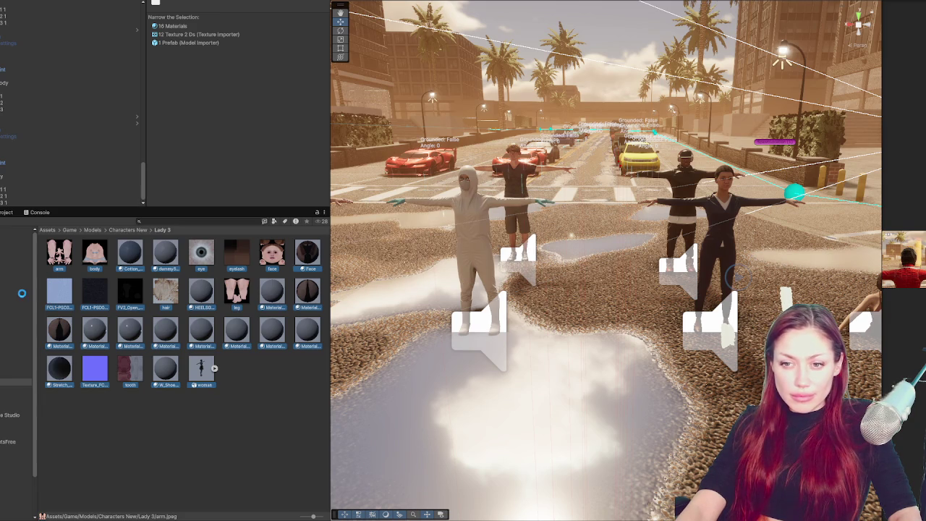